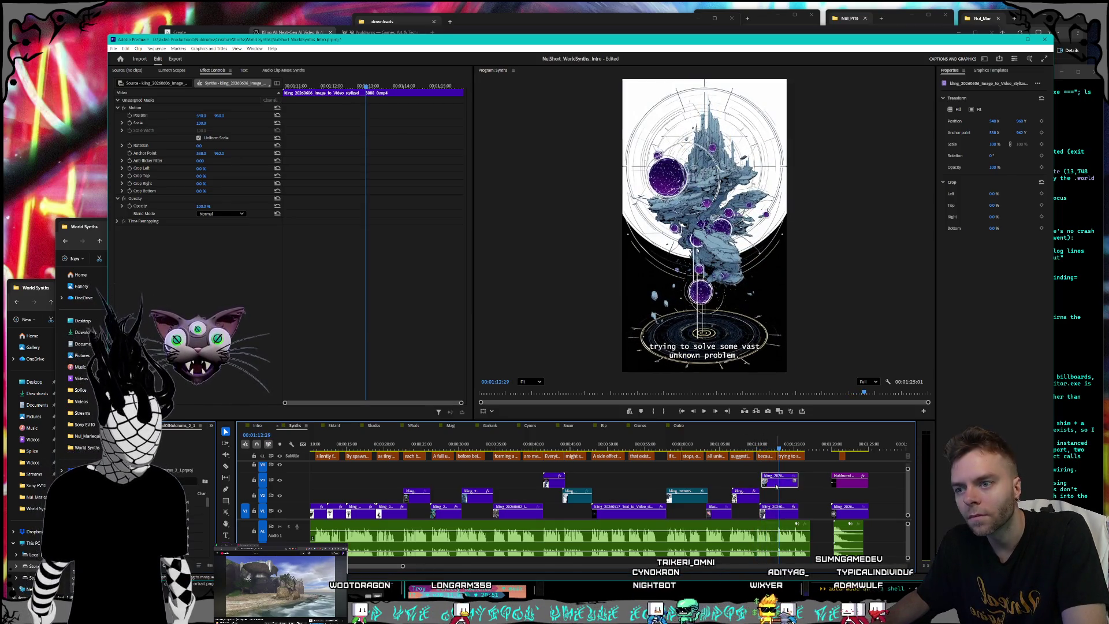
Move the upper clip onto V2 and add the World Synths 3480 galaxy video to the timeline.
{"action": "left_click_drag", "start_coordinate": [780, 482], "coordinate": [809, 497]}
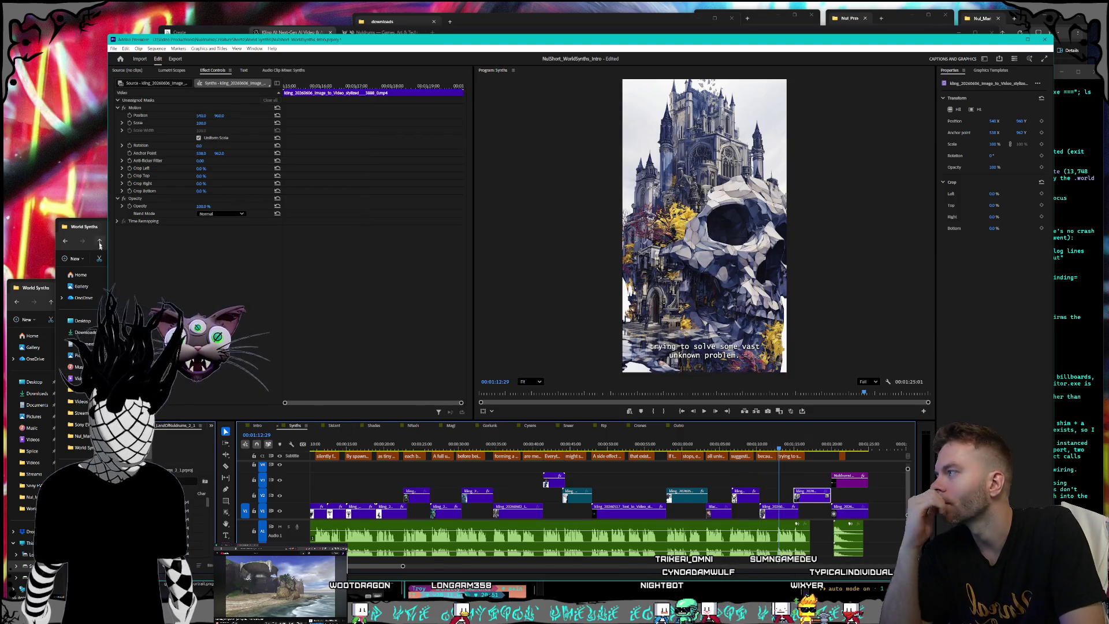
{"action": "left_click", "coordinate": [105, 243]}
{"action": "left_click", "coordinate": [358, 467]}
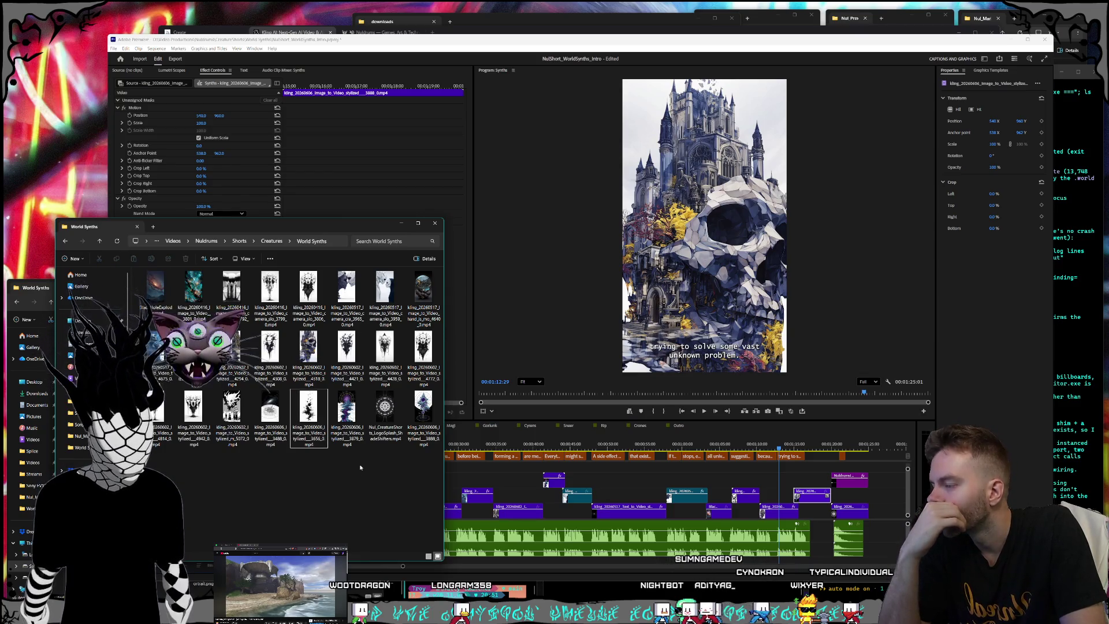
{"action": "key", "text": "space"}
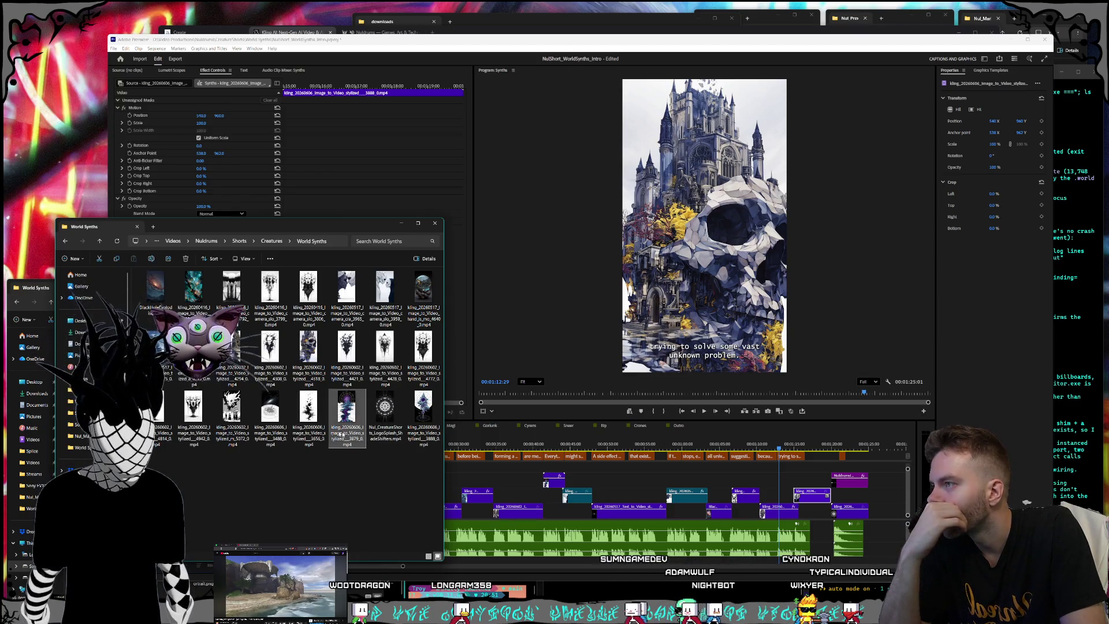
{"action": "left_click", "coordinate": [345, 468]}
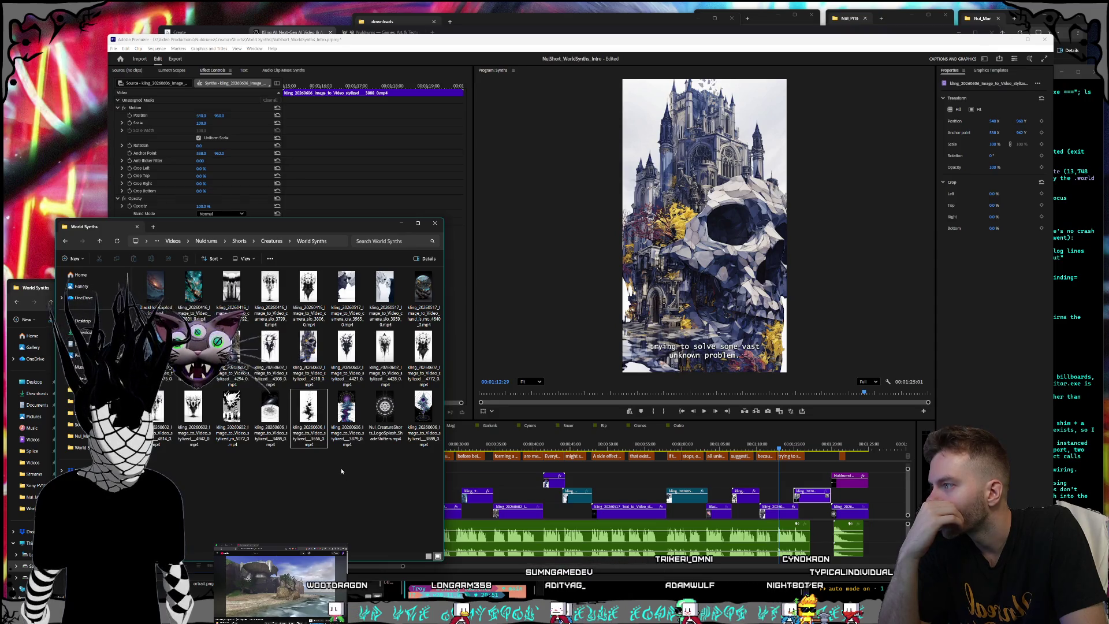
{"action": "mouse_move", "coordinate": [271, 427]}
{"action": "left_mouse_down"}
{"action": "mouse_move", "coordinate": [632, 488]}
{"action": "mouse_move", "coordinate": [777, 480]}
{"action": "left_mouse_up"}
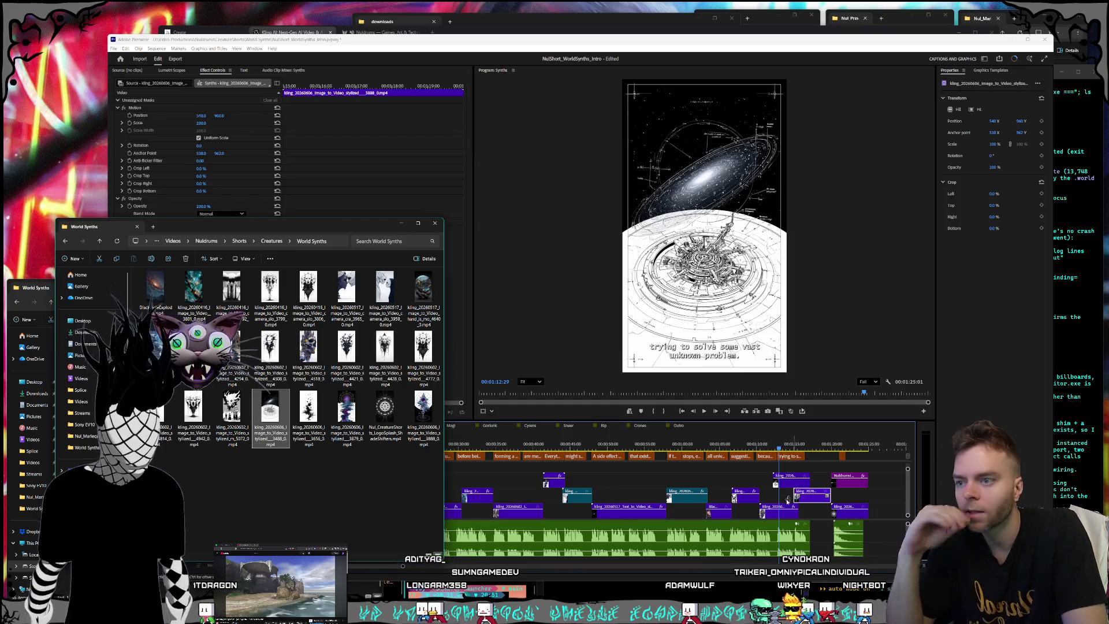
Scrub to about 1:08:06 and move the V2 clip later in the sequence.
{"action": "scroll", "coordinate": [797, 495], "scroll_direction": "up", "scroll_amount": 4}
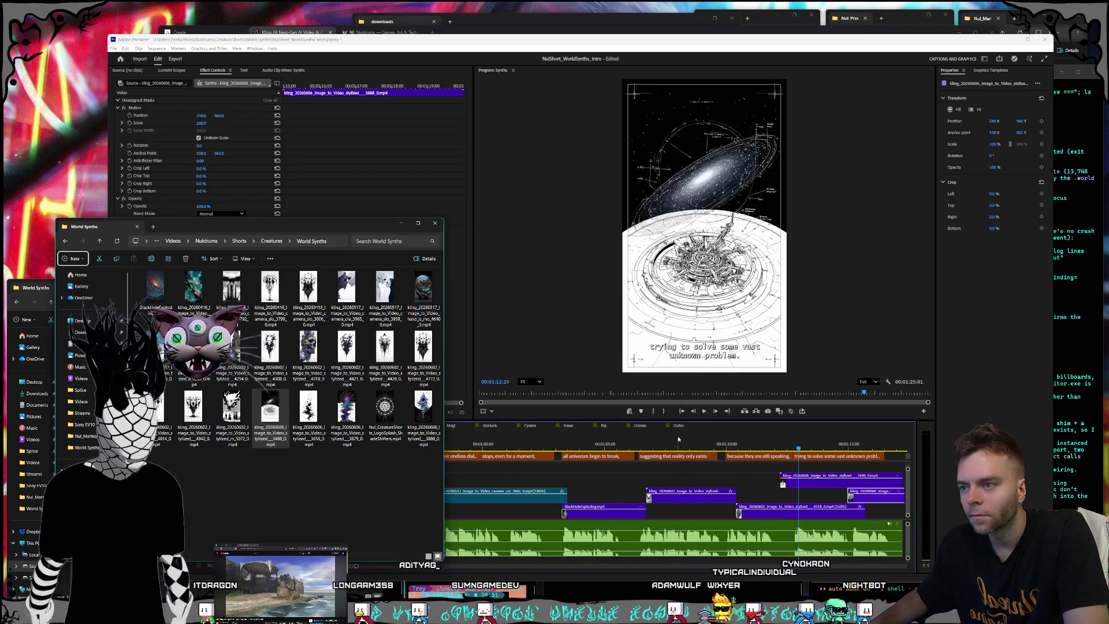
{"action": "left_click", "coordinate": [615, 442]}
{"action": "left_click", "coordinate": [668, 443]}
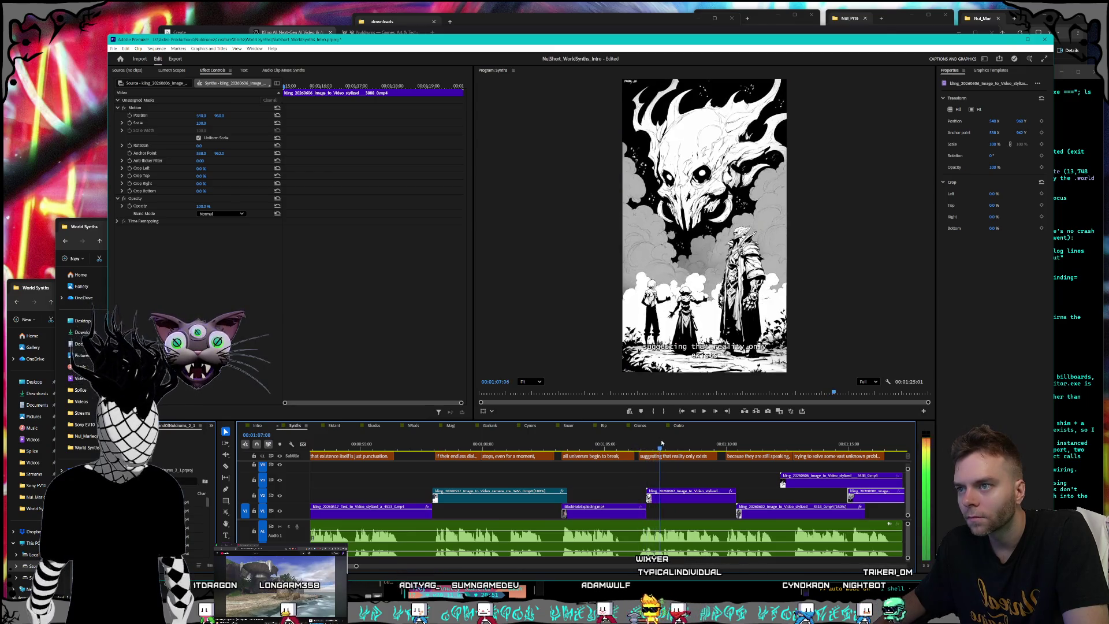
{"action": "left_click_drag", "start_coordinate": [669, 442], "coordinate": [683, 442]}
{"action": "left_click", "coordinate": [697, 503]}
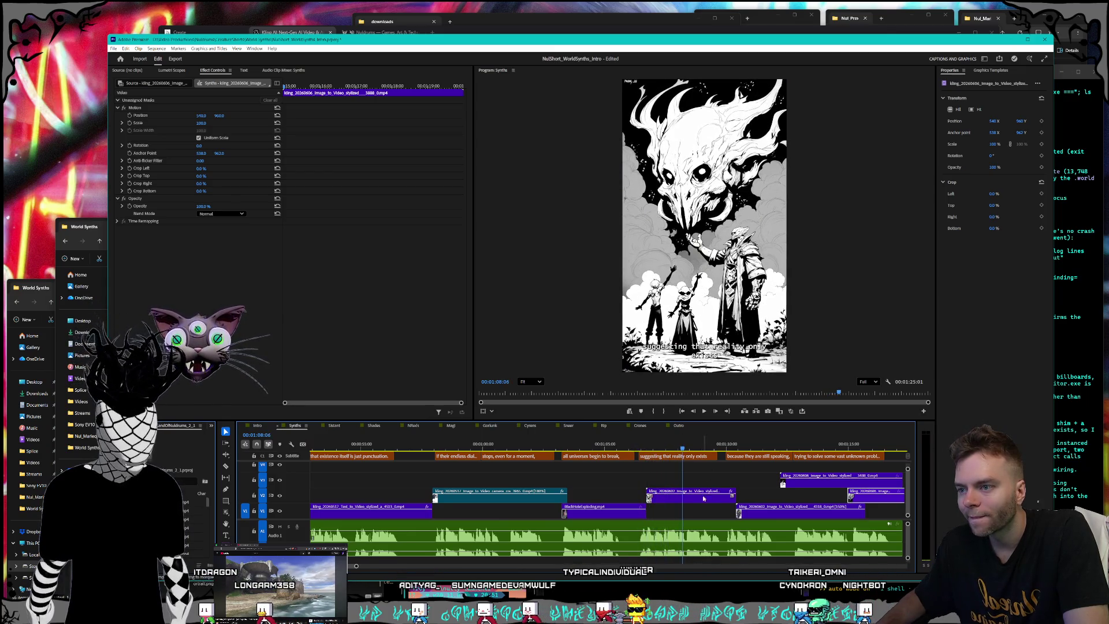
{"action": "mouse_move", "coordinate": [697, 502]}
{"action": "left_mouse_down"}
{"action": "mouse_move", "coordinate": [765, 514]}
{"action": "mouse_move", "coordinate": [628, 497]}
{"action": "left_mouse_up"}
{"action": "left_click", "coordinate": [765, 513]}
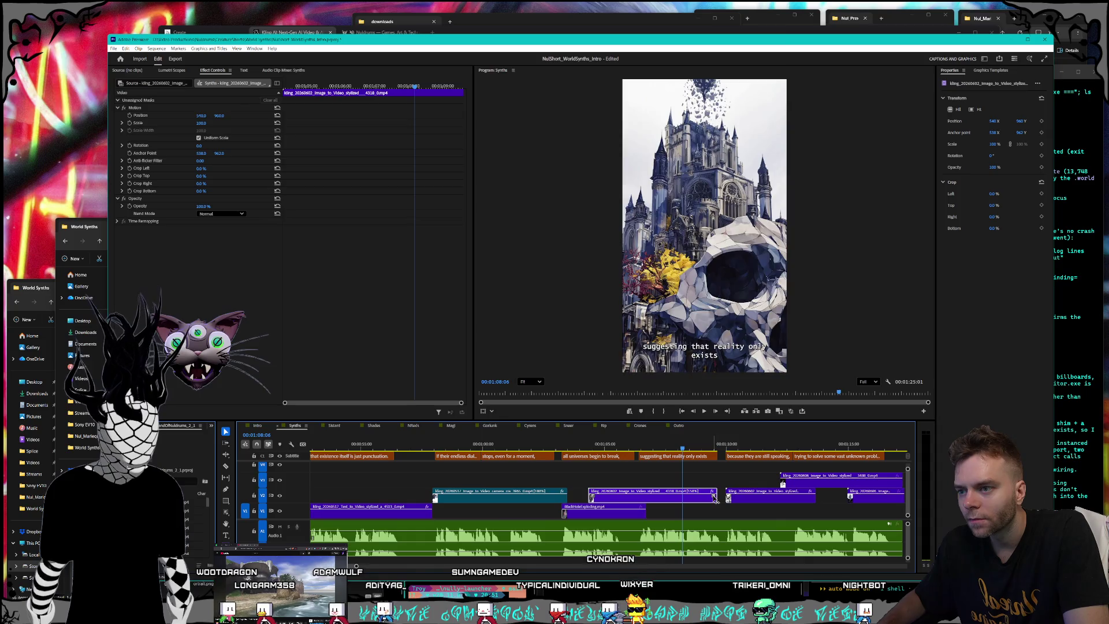
Set the skull-castle clip's speed to 200%.
{"action": "right_click", "coordinate": [685, 503]}
{"action": "left_click", "coordinate": [713, 363]}
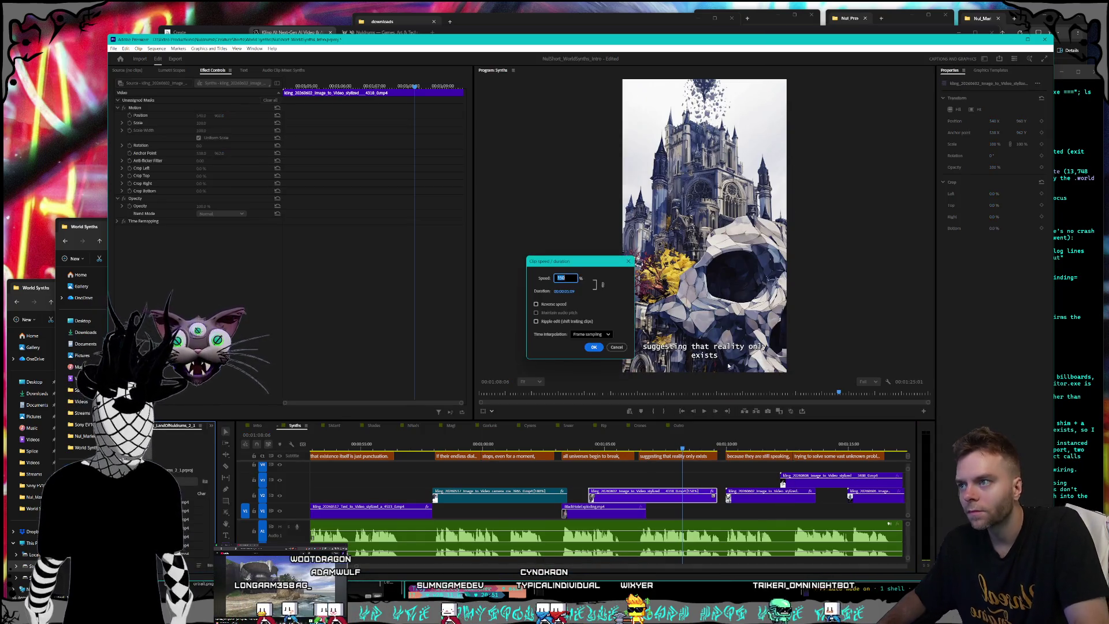
{"action": "type", "text": "200"}
{"action": "key", "text": "Return"}
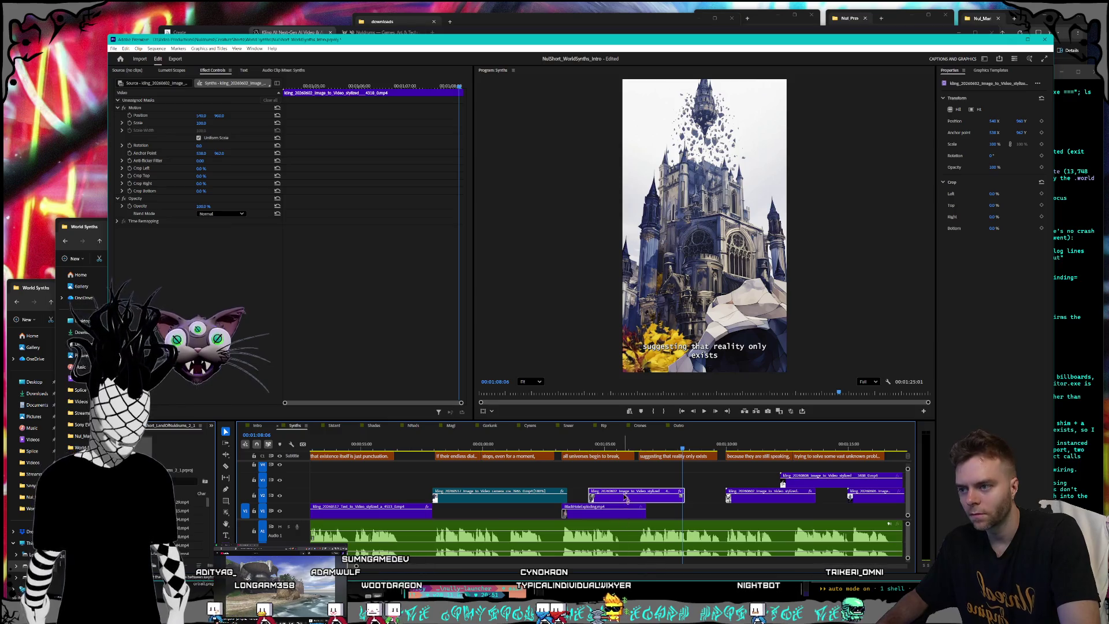
Drop the sped-up clip onto V1 and shift another V2 clip into the gap.
{"action": "left_click_drag", "start_coordinate": [753, 501], "coordinate": [753, 509]}
{"action": "left_click_drag", "start_coordinate": [664, 496], "coordinate": [712, 497]}
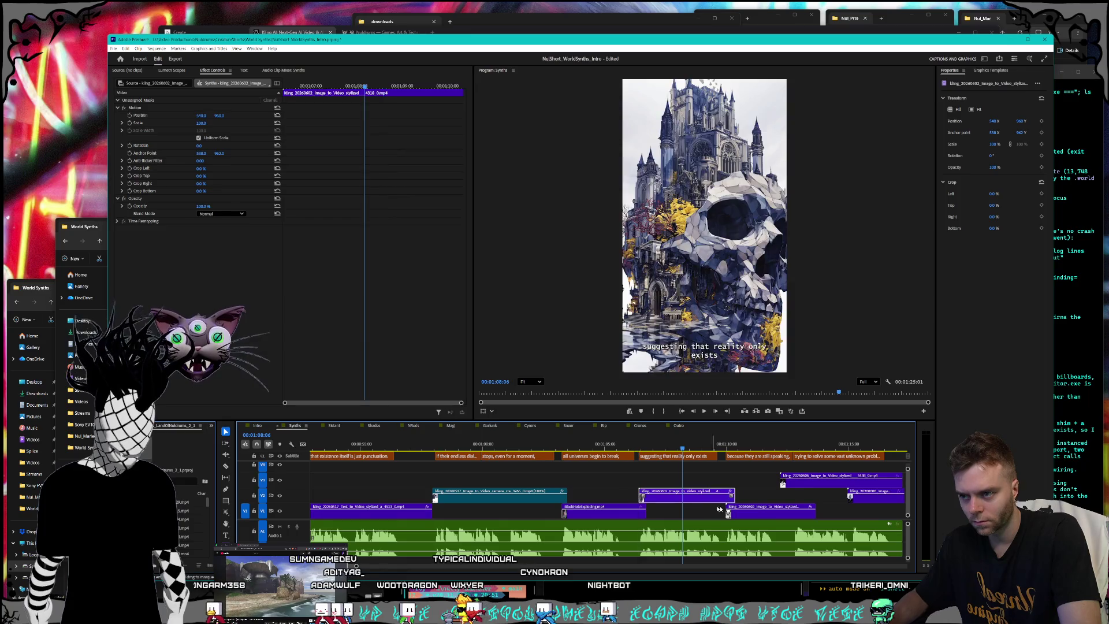
{"action": "left_click_drag", "start_coordinate": [691, 450], "coordinate": [819, 455]}
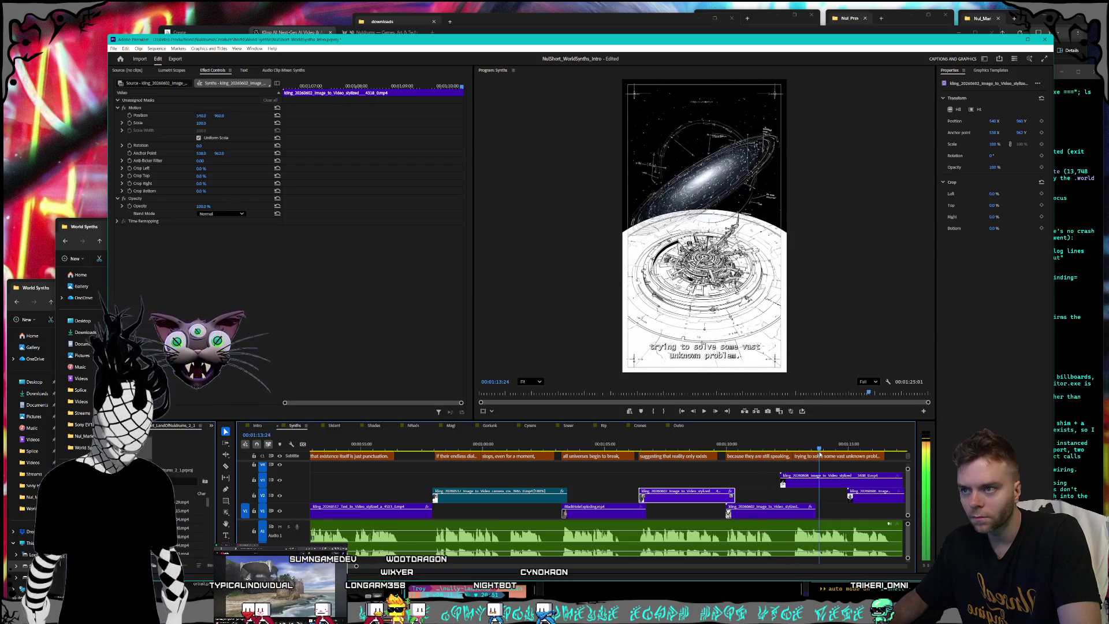
{"action": "left_click", "coordinate": [778, 513]}
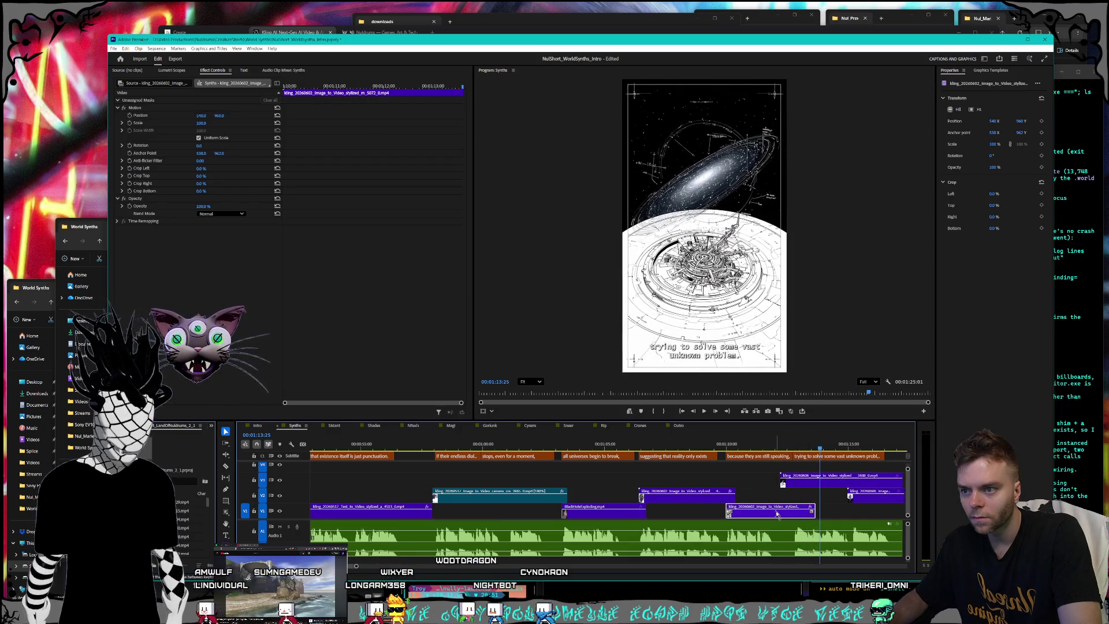
{"action": "left_click", "coordinate": [826, 487]}
{"action": "scroll", "coordinate": [827, 504], "scroll_direction": "down", "scroll_amount": 2}
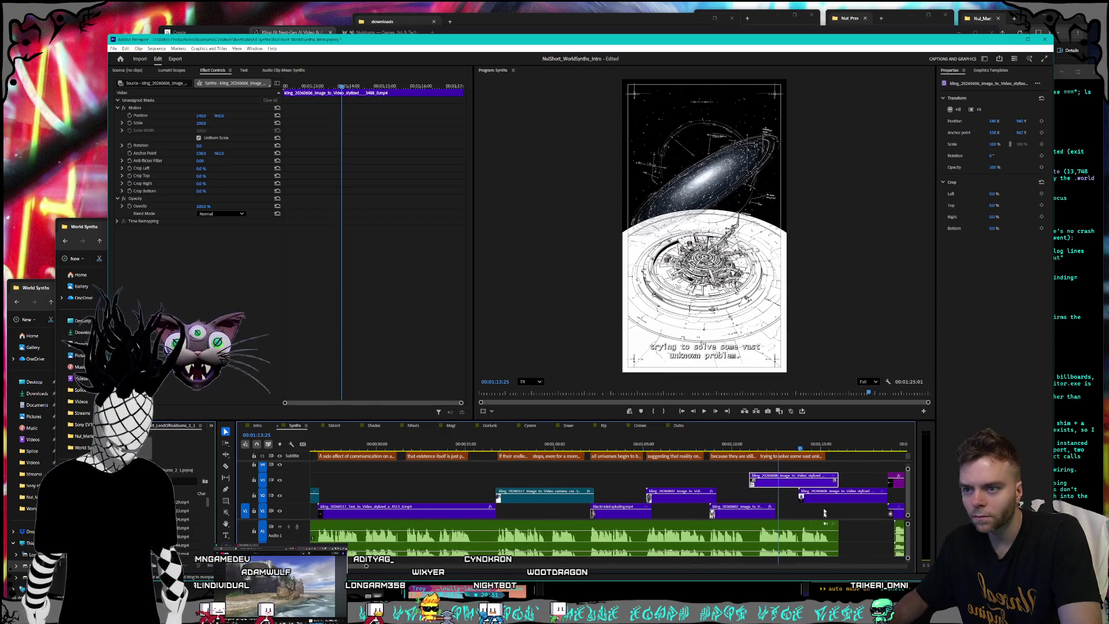
Shift the galaxy-map clip slightly later on V2, preview from 1:09:01, and extend its edge.
{"action": "mouse_move", "coordinate": [731, 492]}
{"action": "left_mouse_down"}
{"action": "mouse_move", "coordinate": [742, 498]}
{"action": "mouse_move", "coordinate": [639, 496]}
{"action": "left_mouse_up"}
{"action": "left_click_drag", "start_coordinate": [730, 502], "coordinate": [671, 498]}
{"action": "left_click_drag", "start_coordinate": [589, 445], "coordinate": [543, 450]}
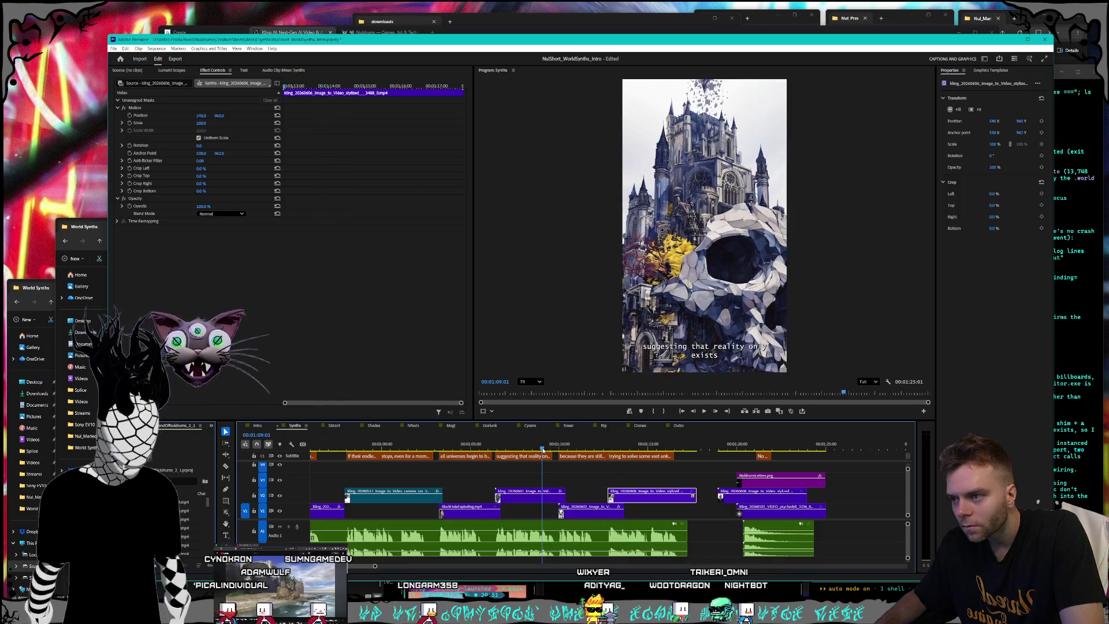
{"action": "key", "text": "space"}
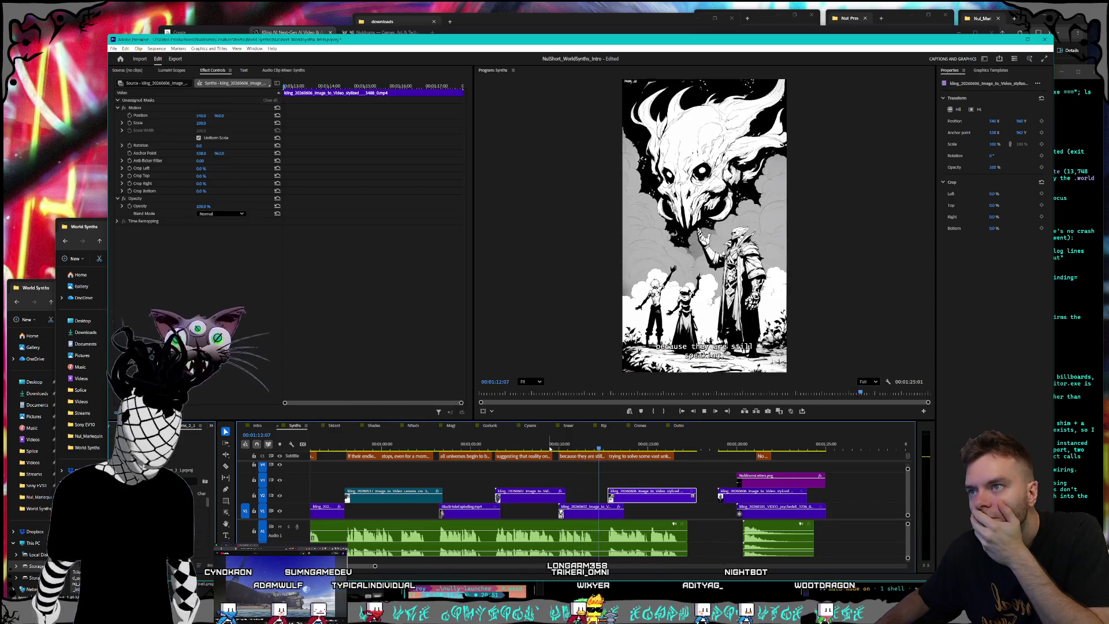
{"action": "key", "text": "space"}
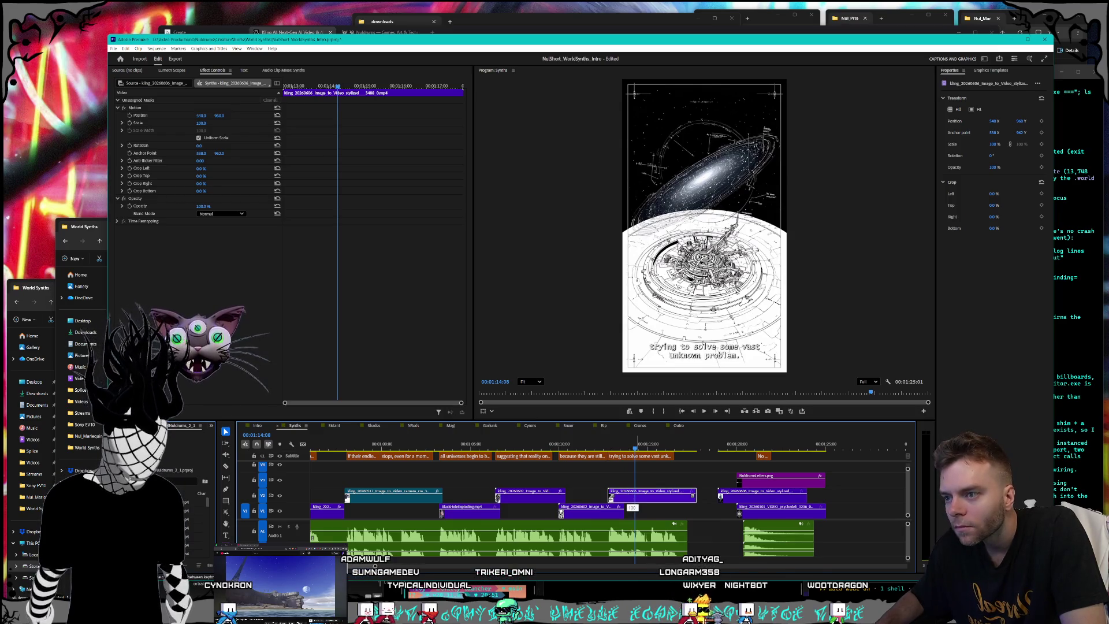
{"action": "left_click_drag", "start_coordinate": [626, 500], "coordinate": [639, 493]}
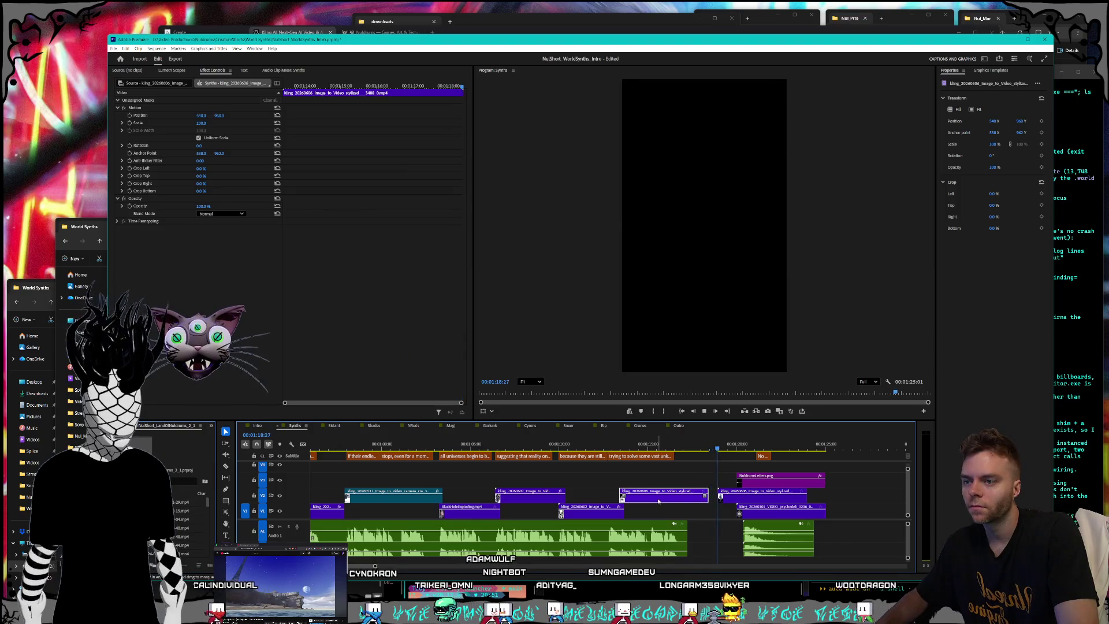
Change the speed of the clip at 1:20, then move another V2 clip onto V1 and respeed it.
{"action": "right_click", "coordinate": [660, 499]}
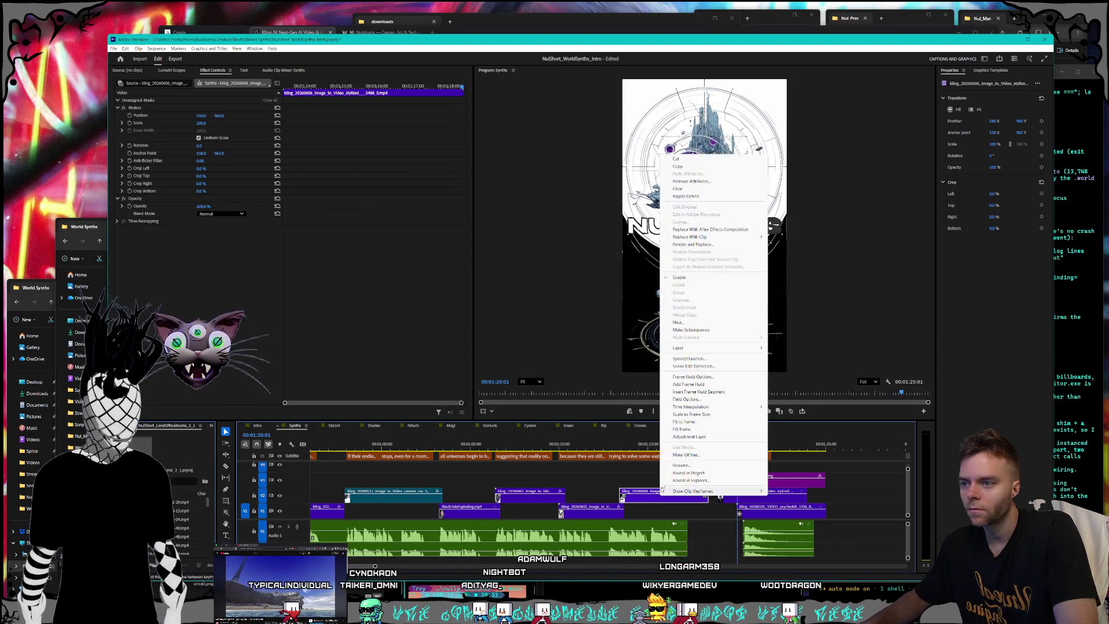
{"action": "left_click", "coordinate": [689, 359]}
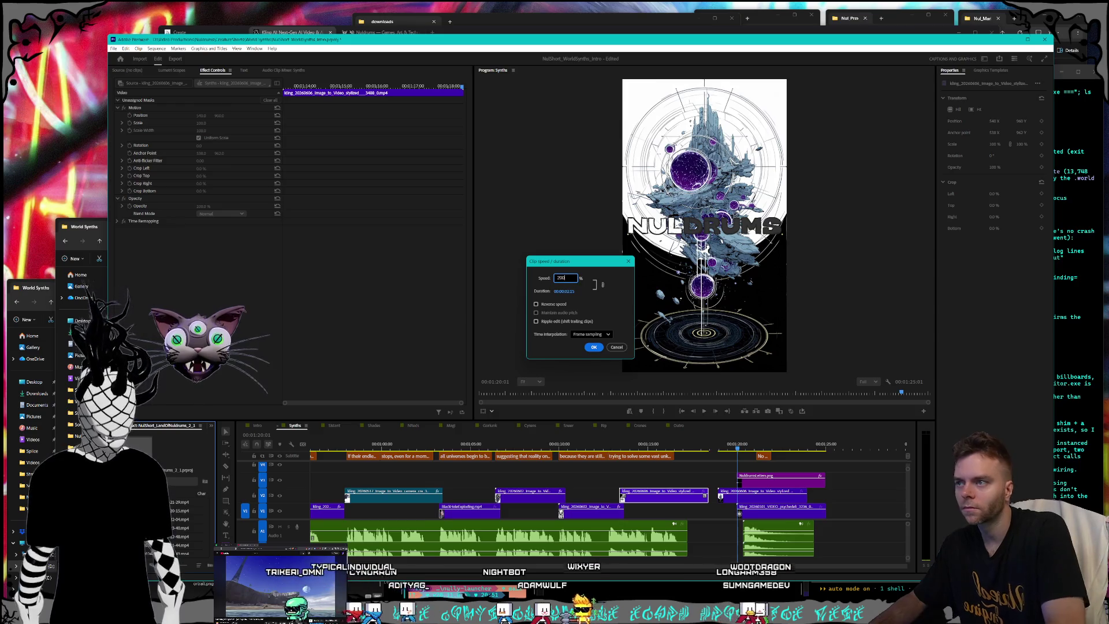
{"action": "key", "text": "Return"}
{"action": "left_click_drag", "start_coordinate": [747, 499], "coordinate": [676, 514]}
{"action": "right_click", "coordinate": [650, 499]}
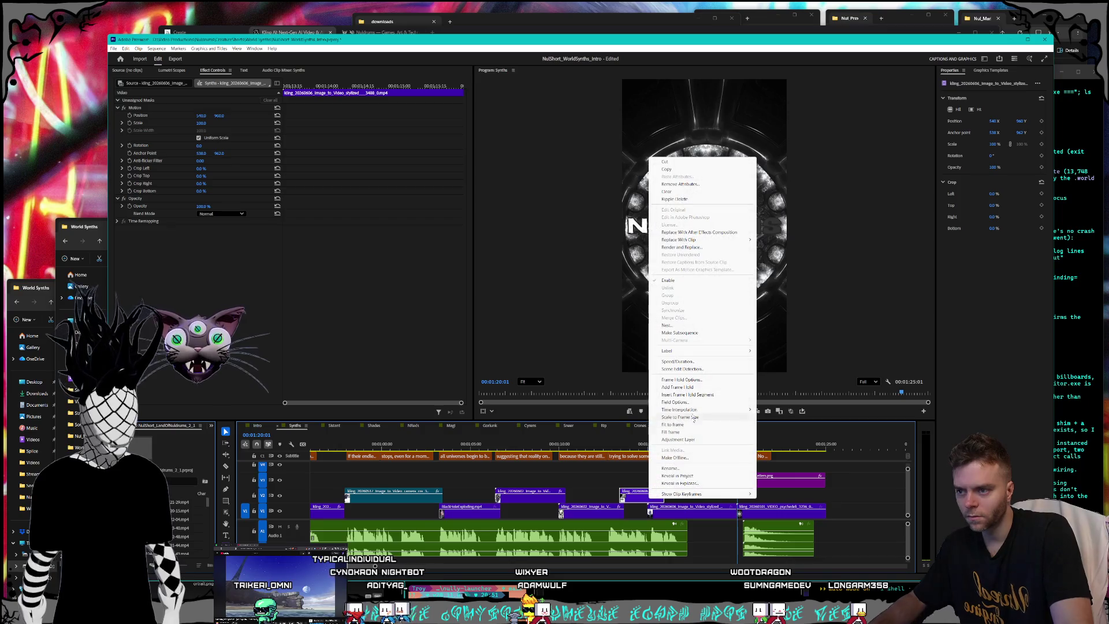
{"action": "left_click", "coordinate": [678, 362]}
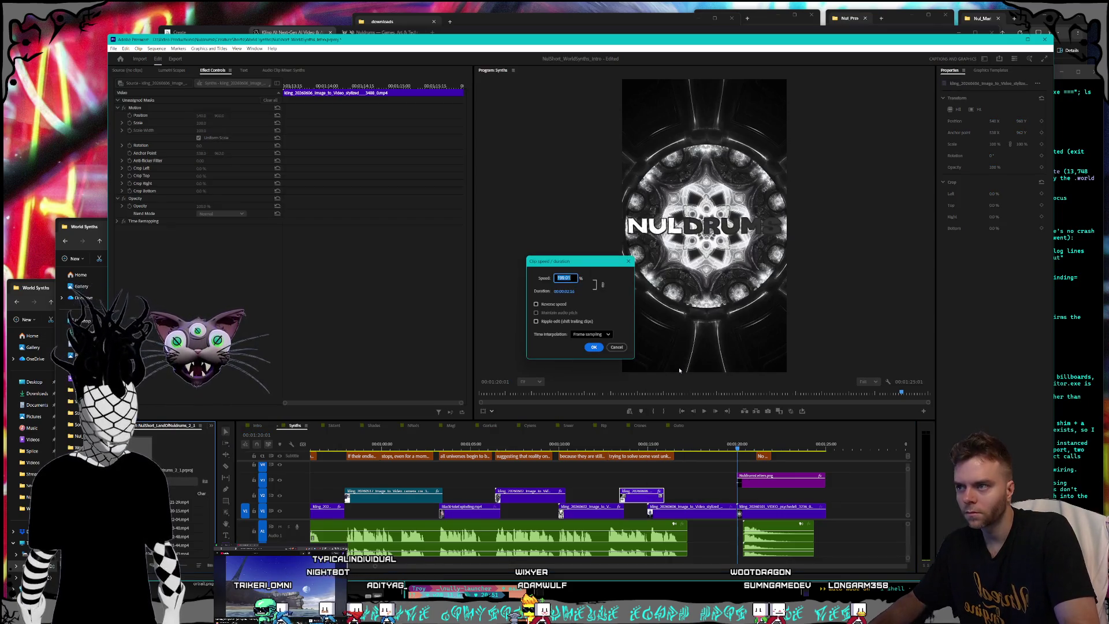
{"action": "type", "text": "150"}
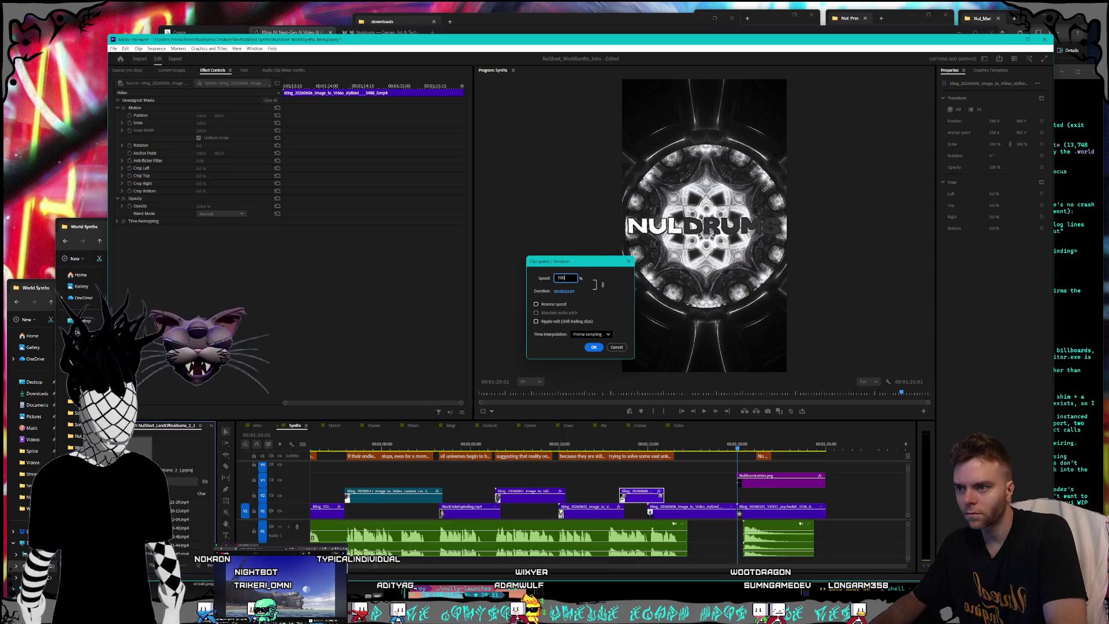
{"action": "key", "text": "Return"}
Re-adjust the V1 clip's speed and lengthen it by about 1:18.
{"action": "right_click", "coordinate": [700, 511]}
{"action": "left_click", "coordinate": [728, 378]}
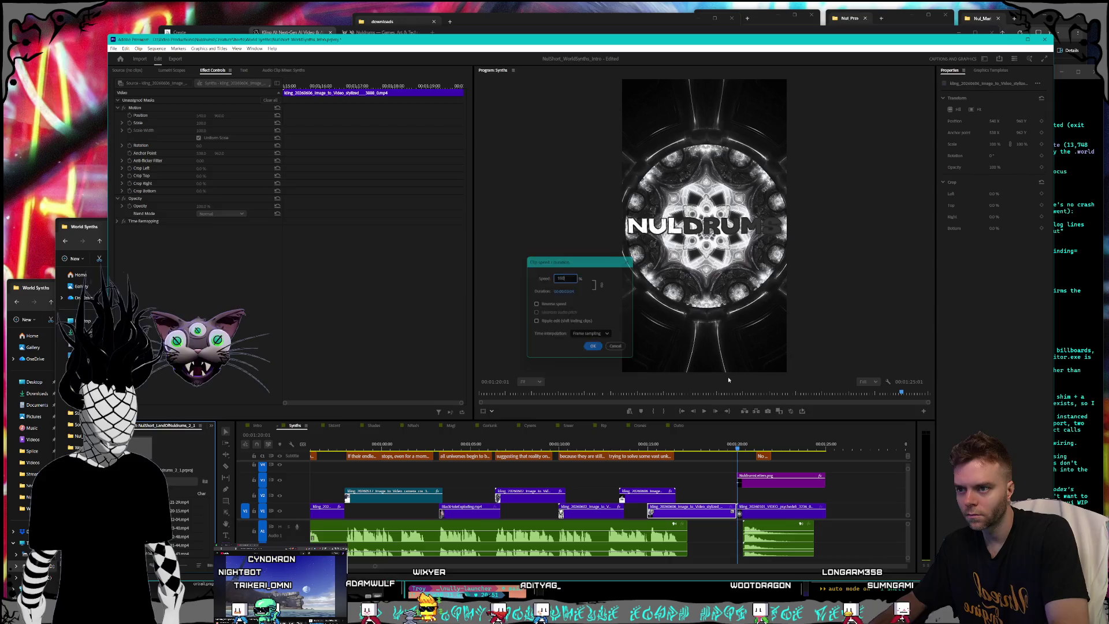
{"action": "key", "text": "Return"}
{"action": "left_click_drag", "start_coordinate": [703, 512], "coordinate": [693, 515]}
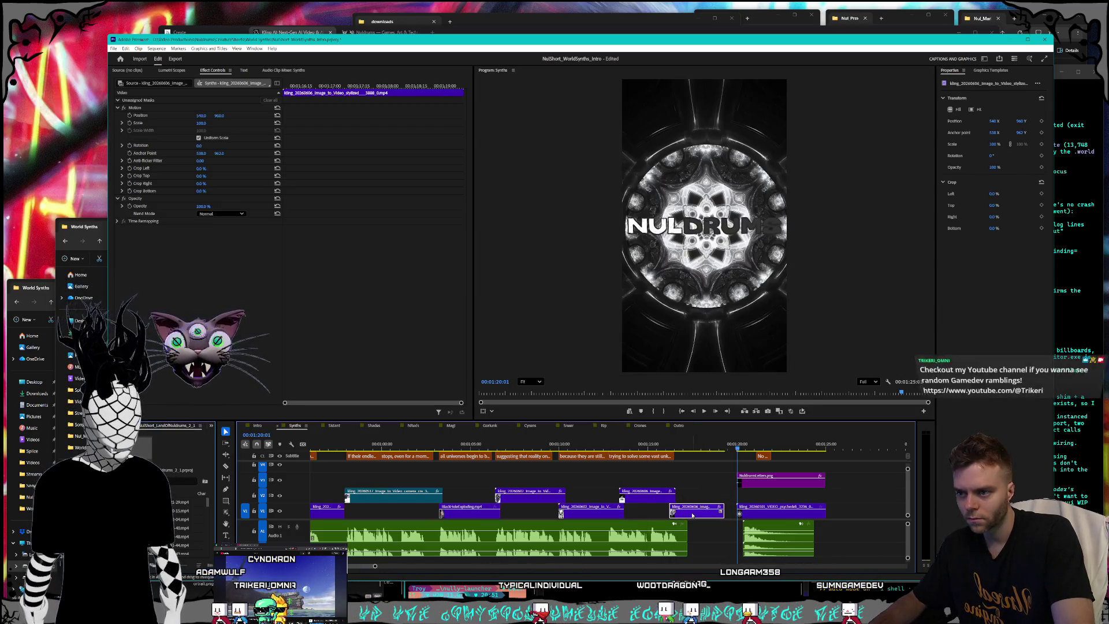
{"action": "right_click", "coordinate": [693, 515]}
{"action": "left_click", "coordinate": [727, 377]}
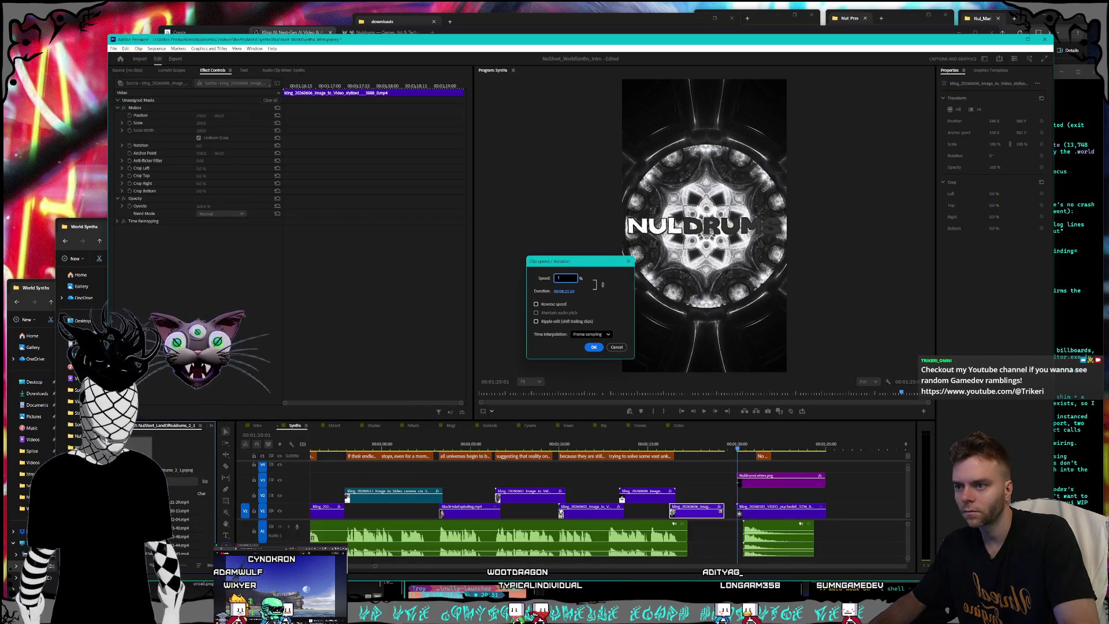
{"action": "key", "text": "Return"}
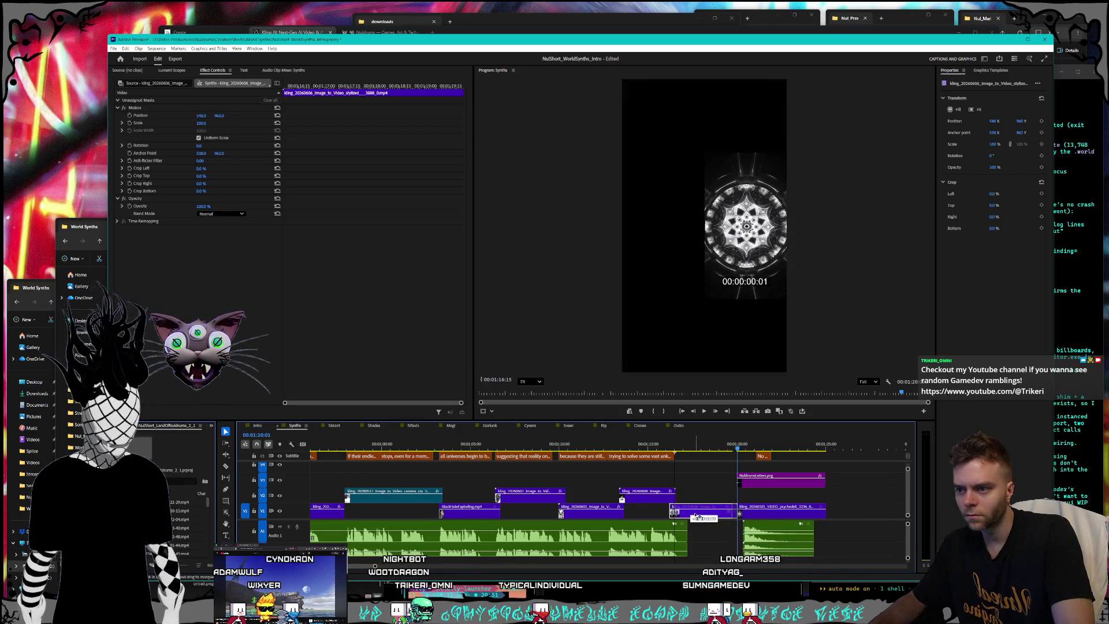
Set the Kling clip's speed to 130% and clear the selection.
{"action": "right_click", "coordinate": [689, 514]}
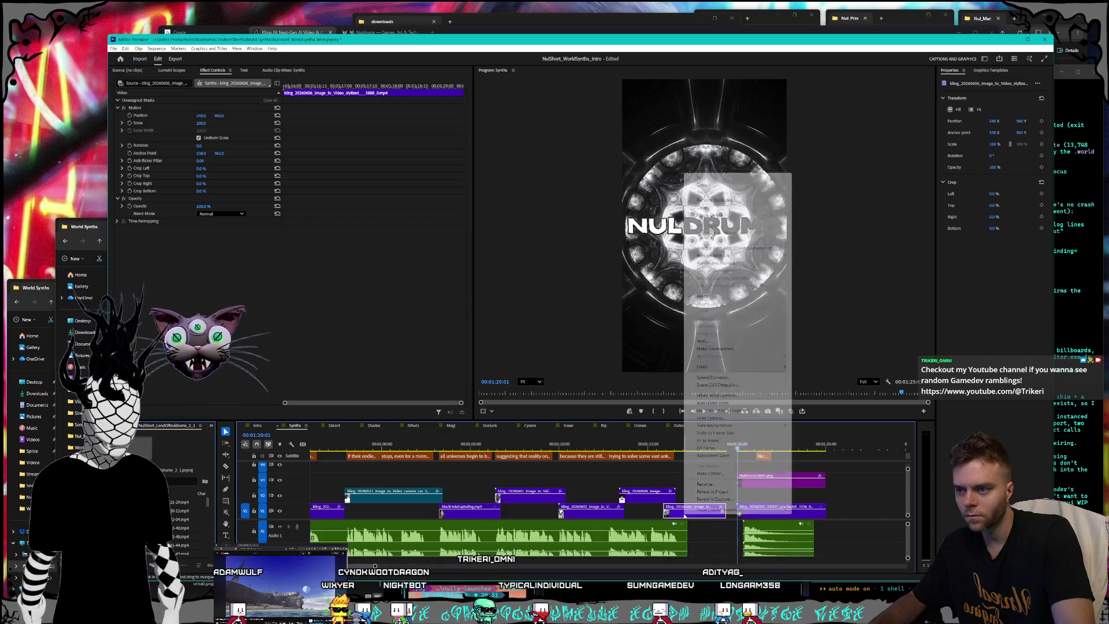
{"action": "left_click", "coordinate": [714, 378]}
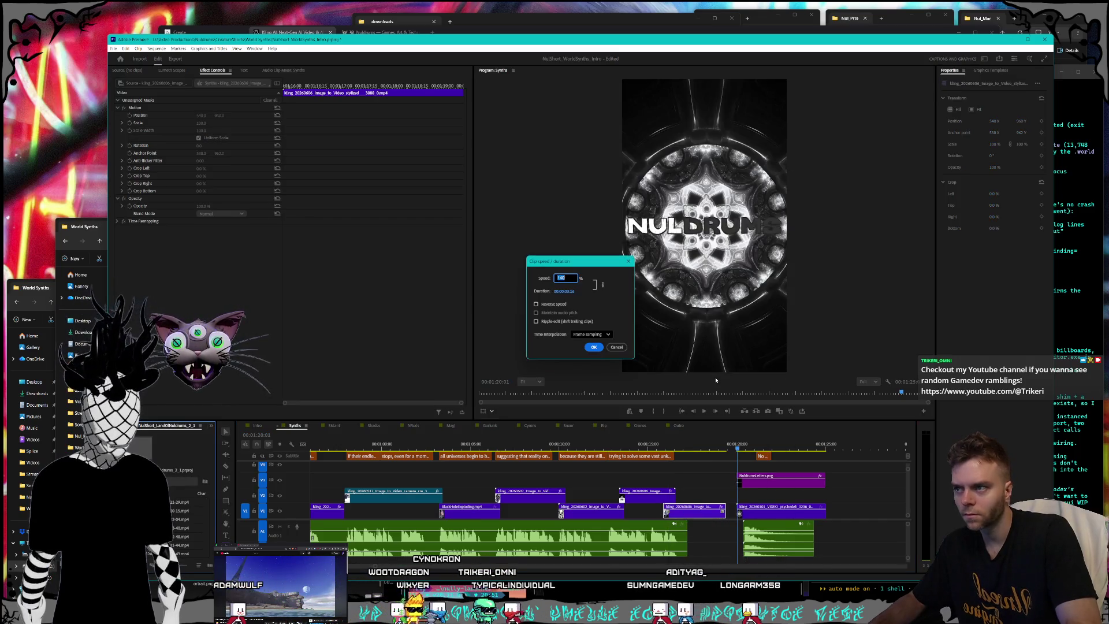
{"action": "key", "text": "Return"}
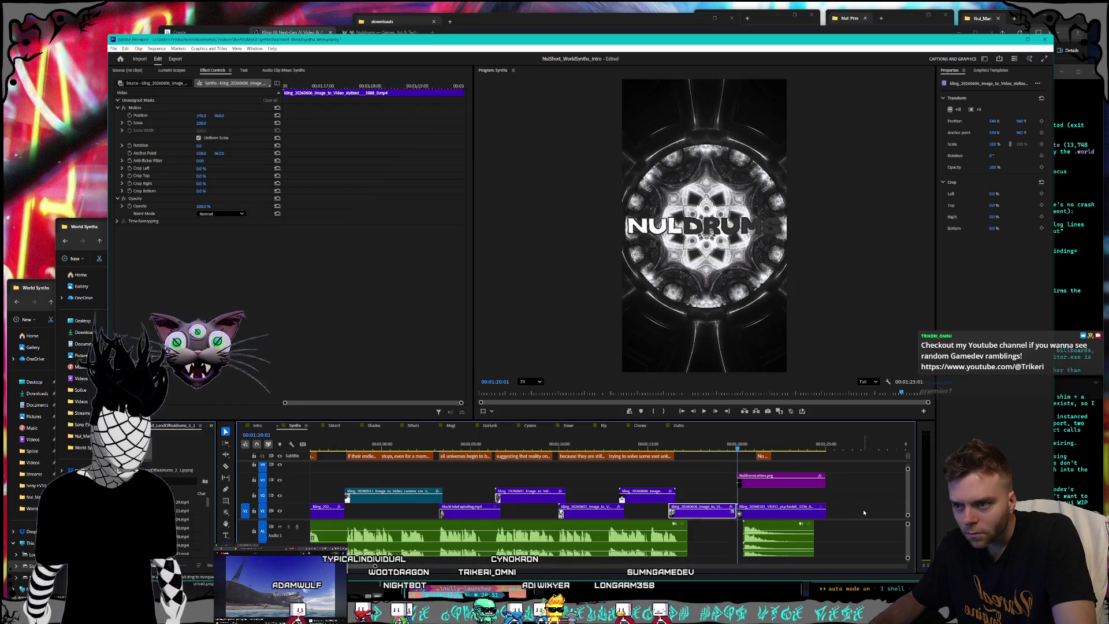
{"action": "left_click", "coordinate": [722, 483]}
Review the Synths sequence and check the Intro sequence around 17 seconds.
{"action": "left_click_drag", "start_coordinate": [737, 449], "coordinate": [535, 458]}
{"action": "scroll", "coordinate": [543, 491], "scroll_direction": "down", "scroll_amount": 5}
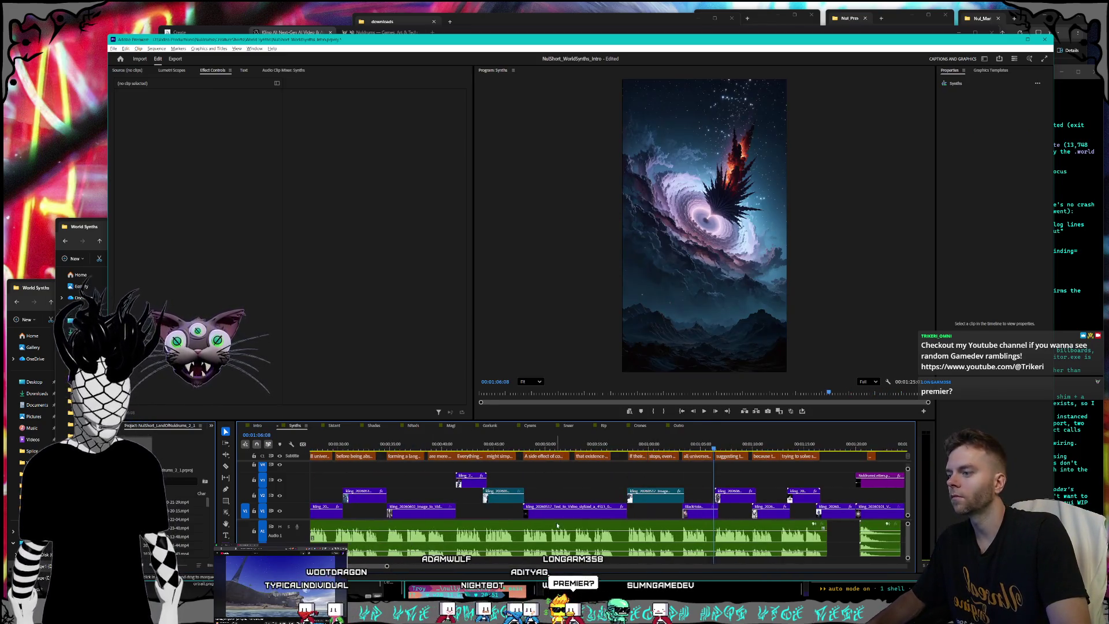
{"action": "scroll", "coordinate": [552, 520], "scroll_direction": "down", "scroll_amount": 5}
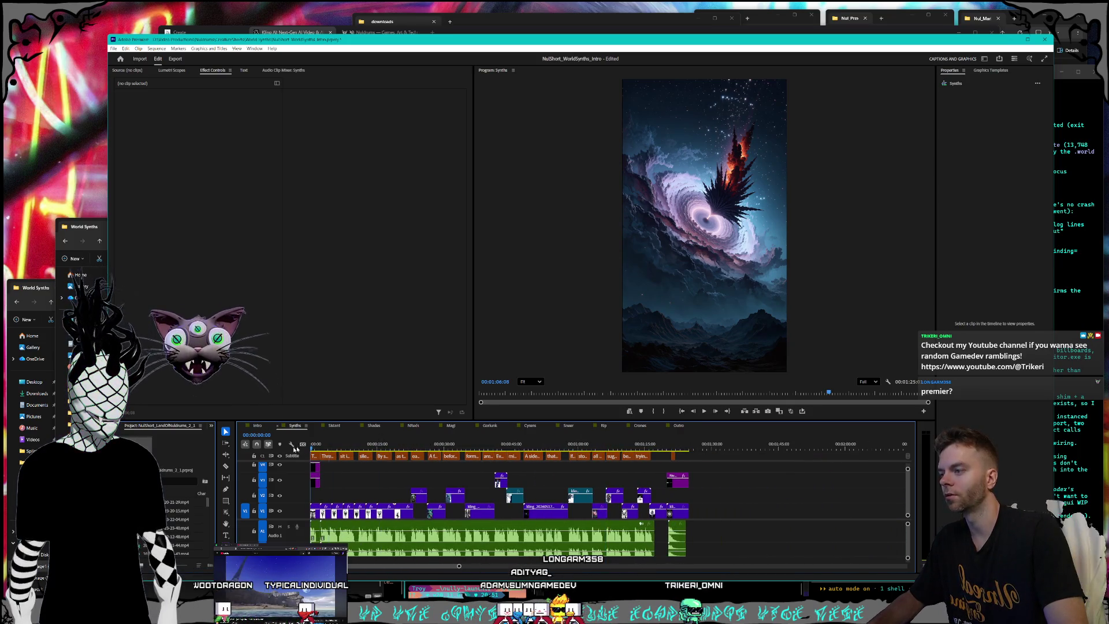
{"action": "scroll", "coordinate": [502, 493], "scroll_direction": "up", "scroll_amount": 3}
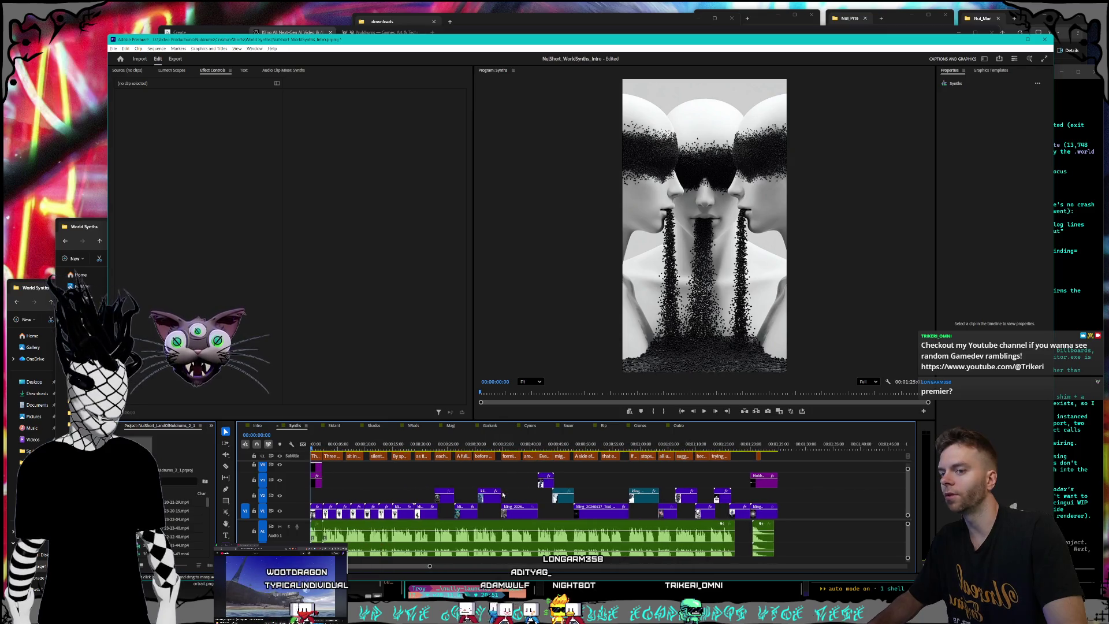
{"action": "scroll", "coordinate": [503, 491], "scroll_direction": "up", "scroll_amount": 2}
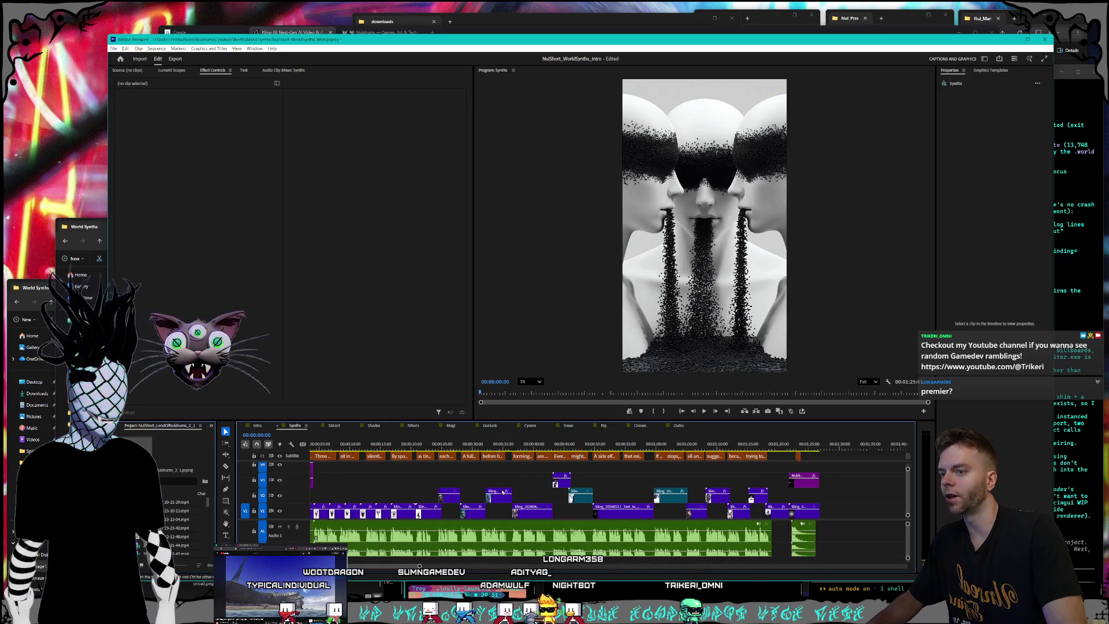
{"action": "left_click", "coordinate": [258, 426]}
{"action": "left_click_drag", "start_coordinate": [395, 444], "coordinate": [525, 443]}
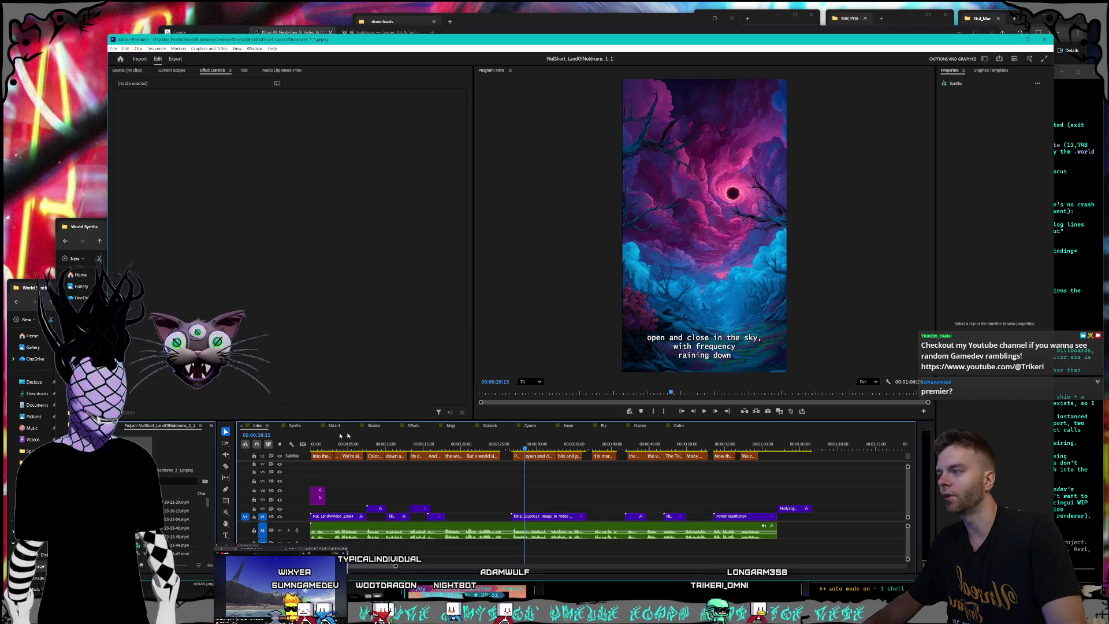
{"action": "left_click", "coordinate": [297, 425]}
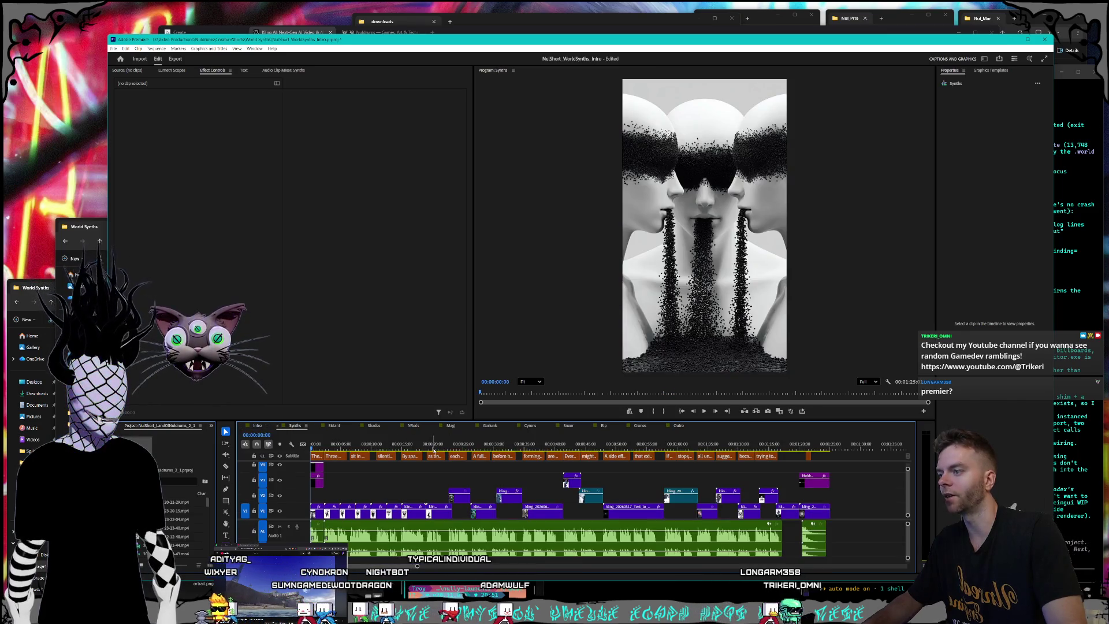
{"action": "key", "text": "space"}
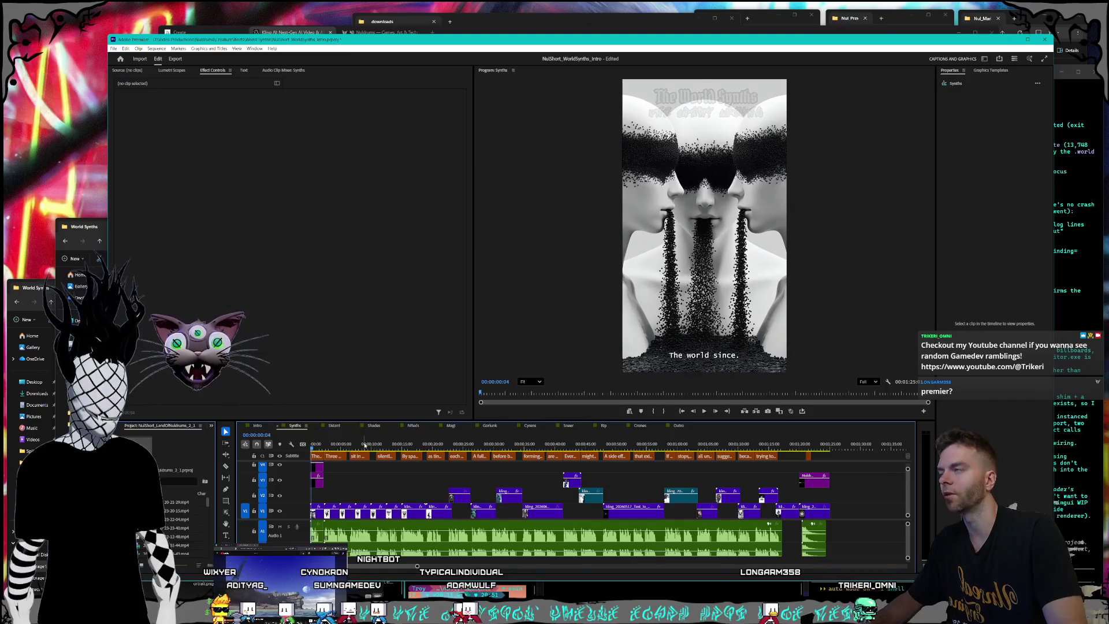
Save the NuShort_WorldSynths_Intro project and return to the sequence start.
{"action": "left_click", "coordinate": [114, 49]}
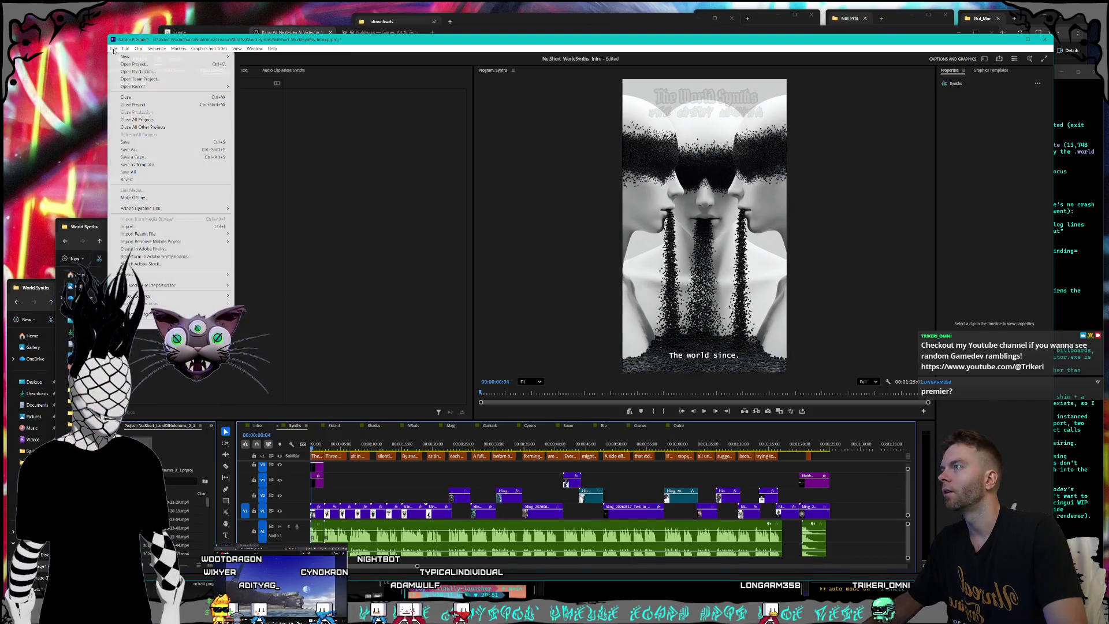
{"action": "left_click", "coordinate": [130, 141]}
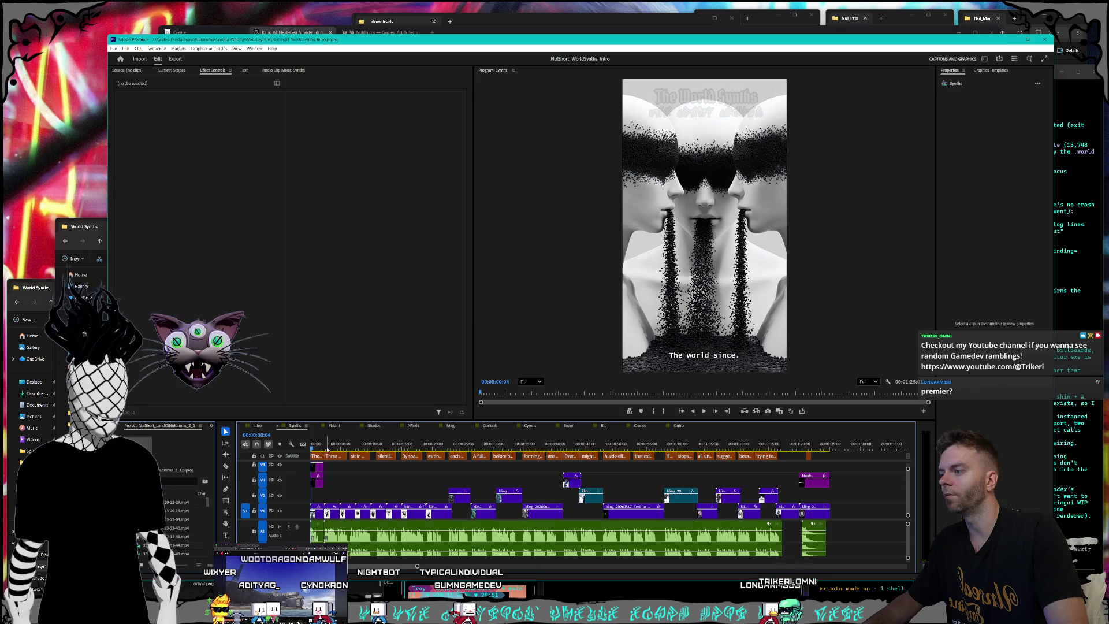
{"action": "key", "text": "Home"}
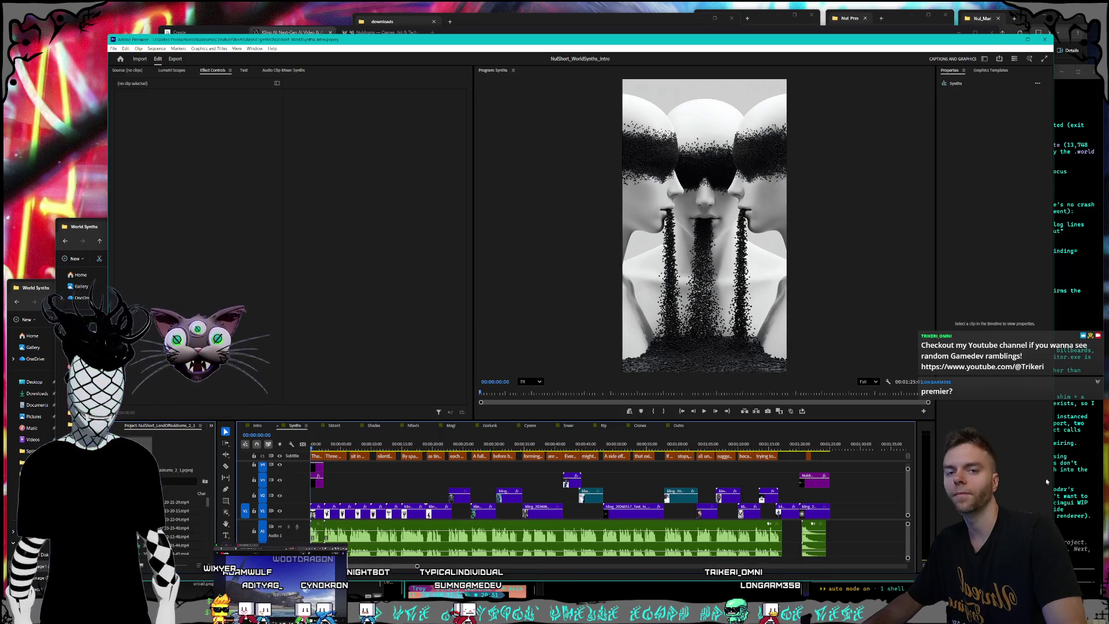
Raise Premiere Pro's volume in the Windows volume mixer from 30 to 65.
{"action": "left_click", "coordinate": [1057, 477]}
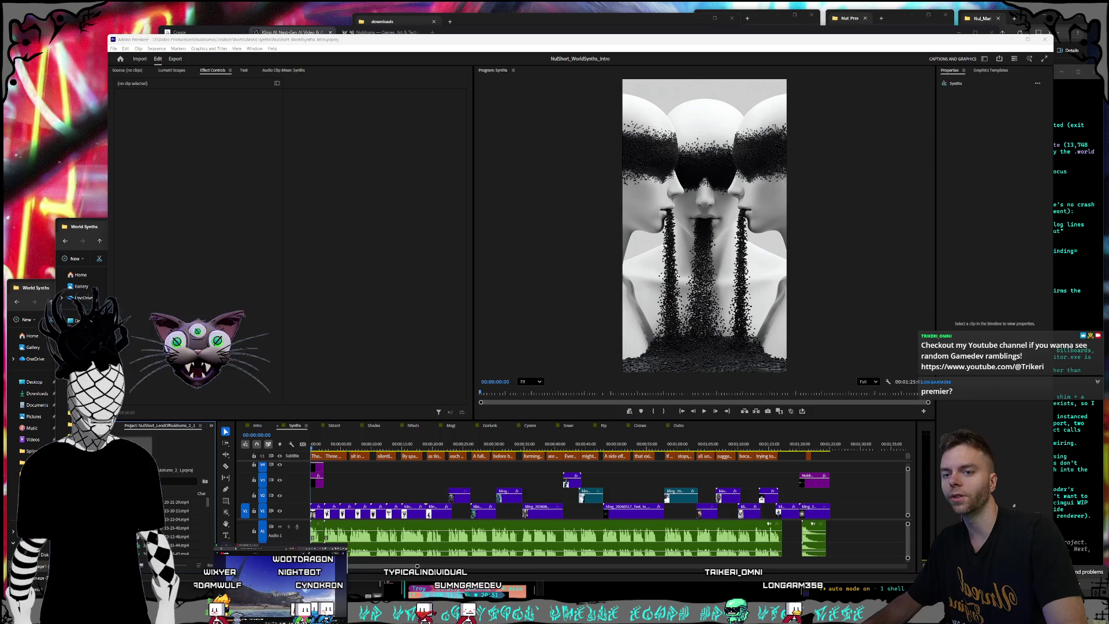
{"action": "key", "text": "super+ctrl+v"}
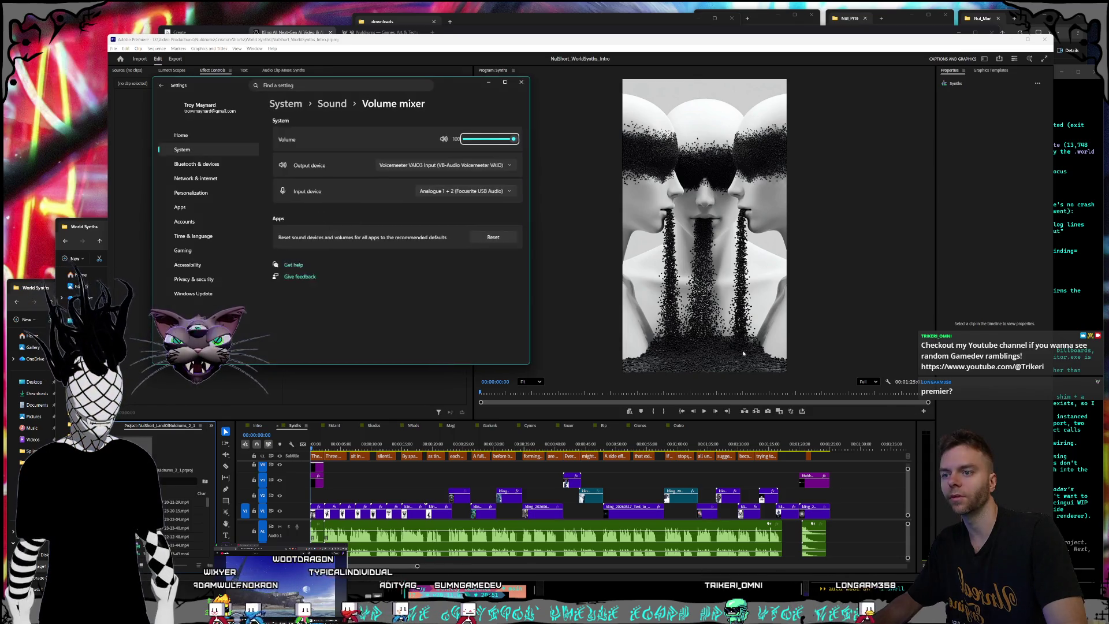
{"action": "left_click_drag", "start_coordinate": [473, 266], "coordinate": [490, 268]}
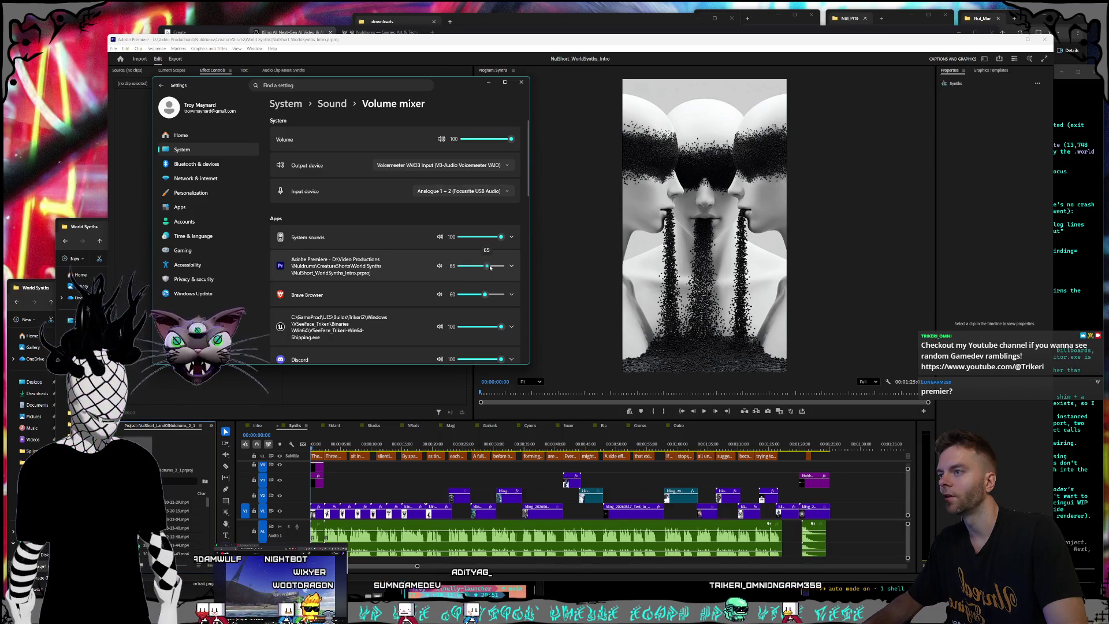
{"action": "left_click", "coordinate": [521, 82]}
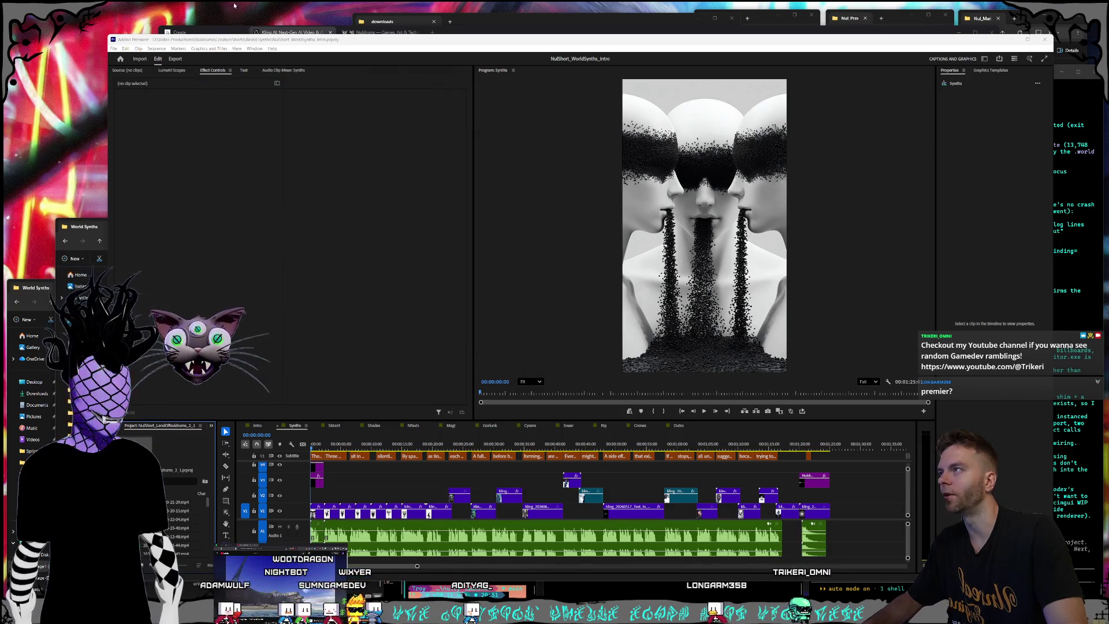
{"action": "left_click", "coordinate": [1065, 426]}
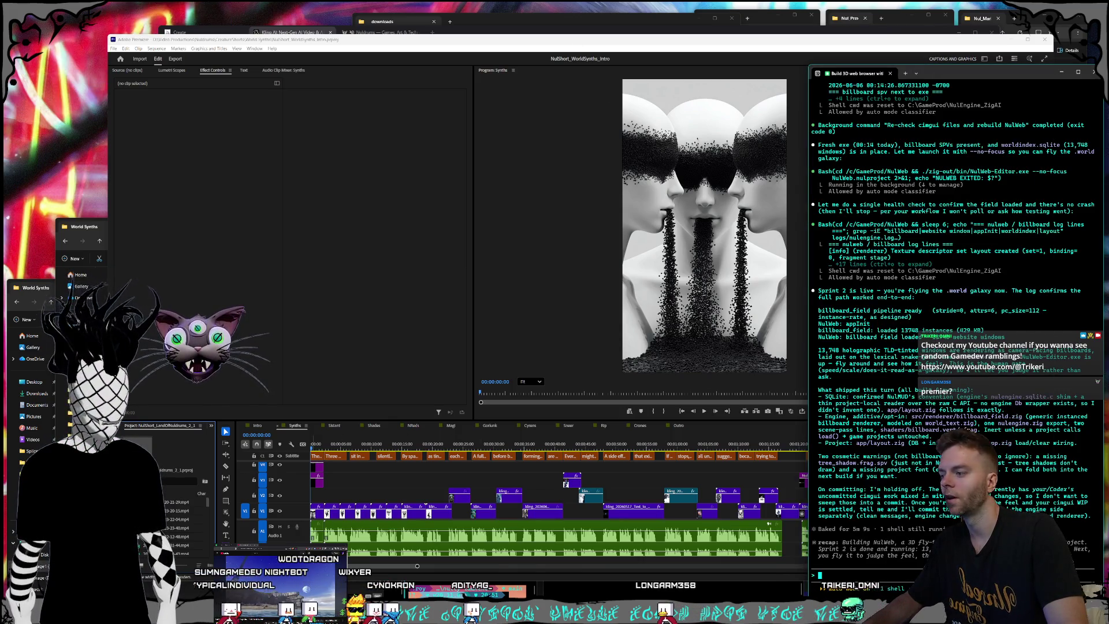
{"action": "key", "text": "alt+Tab"}
{"action": "left_click", "coordinate": [358, 518]}
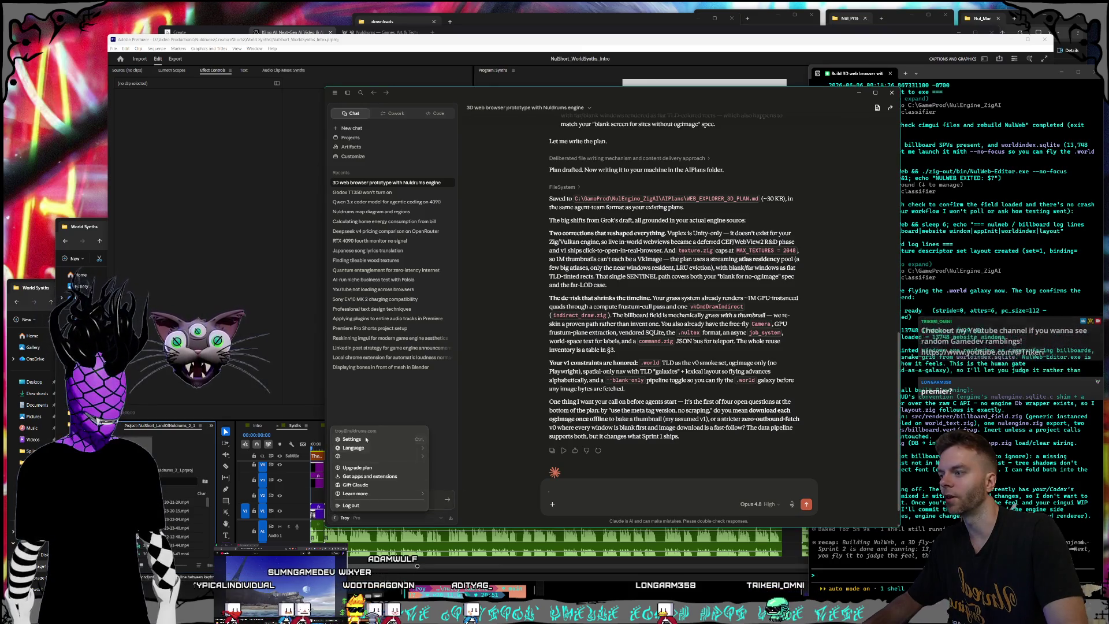
{"action": "left_click", "coordinate": [351, 439]}
{"action": "left_click", "coordinate": [466, 265]}
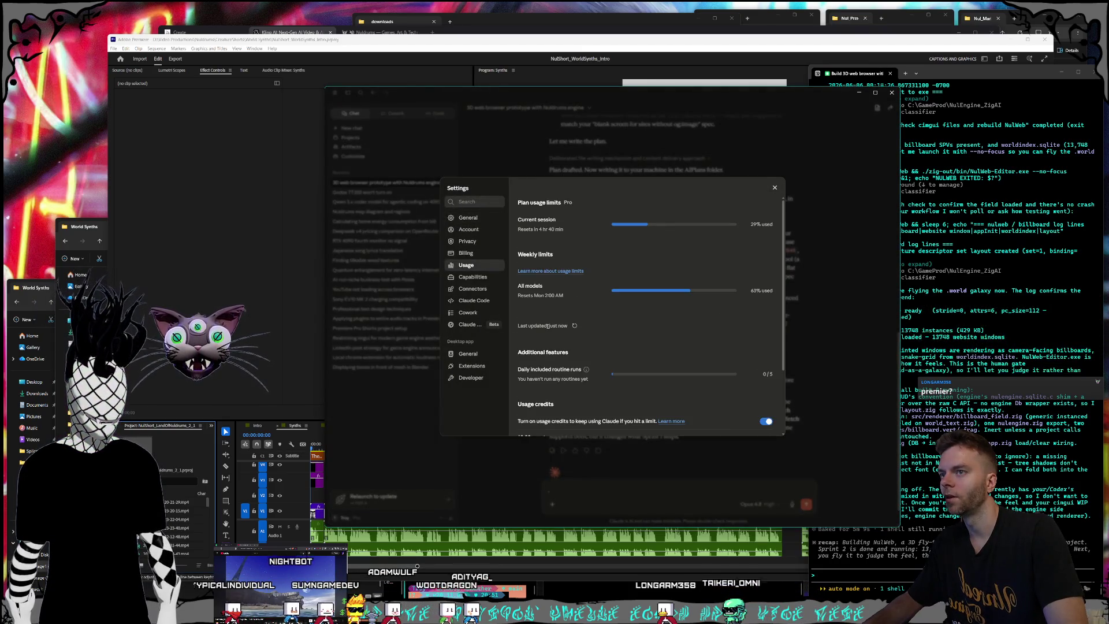
{"action": "left_click", "coordinate": [776, 188]}
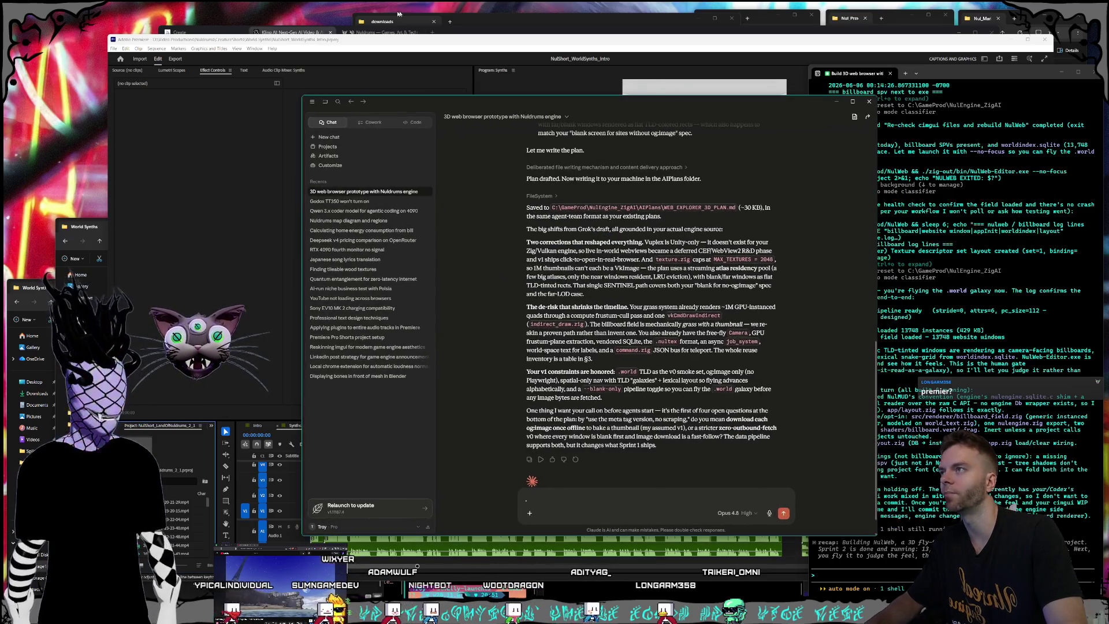
{"action": "left_click", "coordinate": [414, 42]}
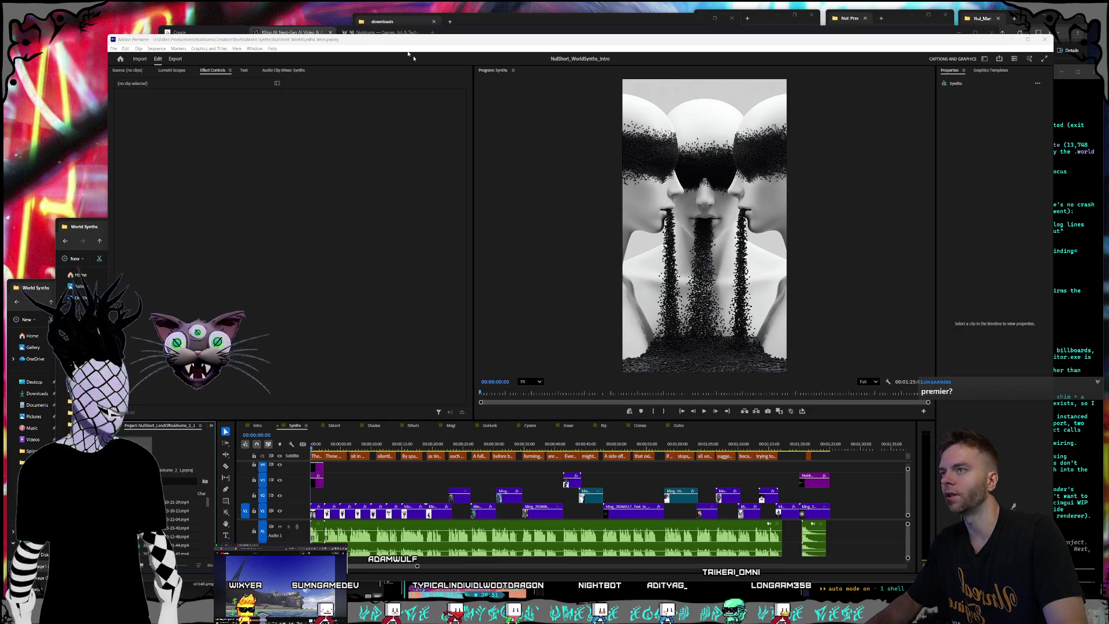
{"action": "left_click_drag", "start_coordinate": [379, 40], "coordinate": [390, 42]}
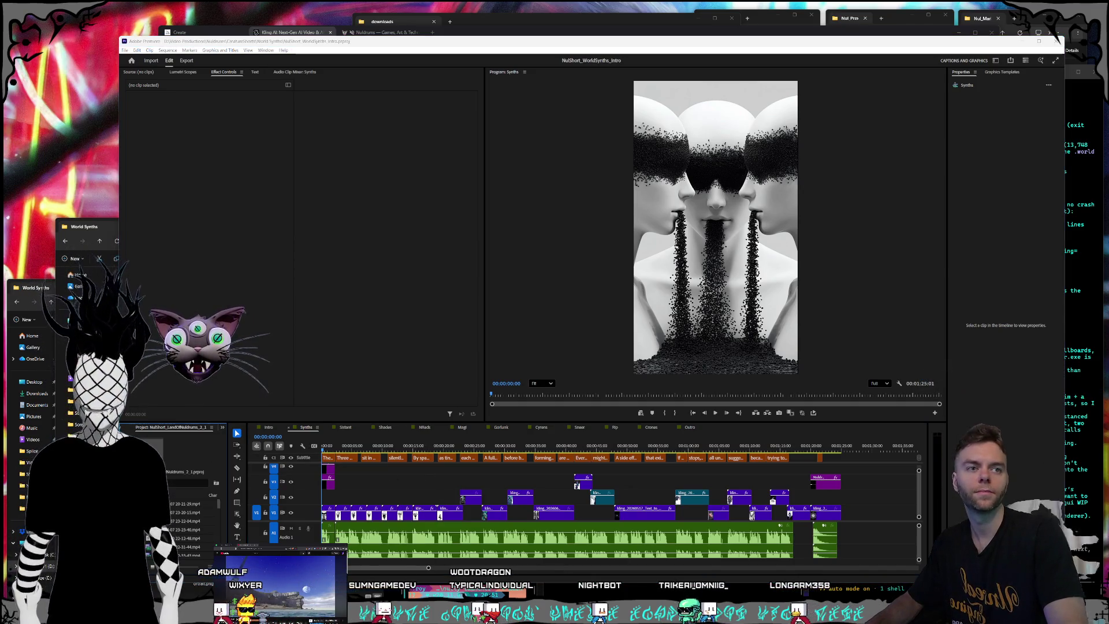
{"action": "left_click", "coordinate": [715, 413]}
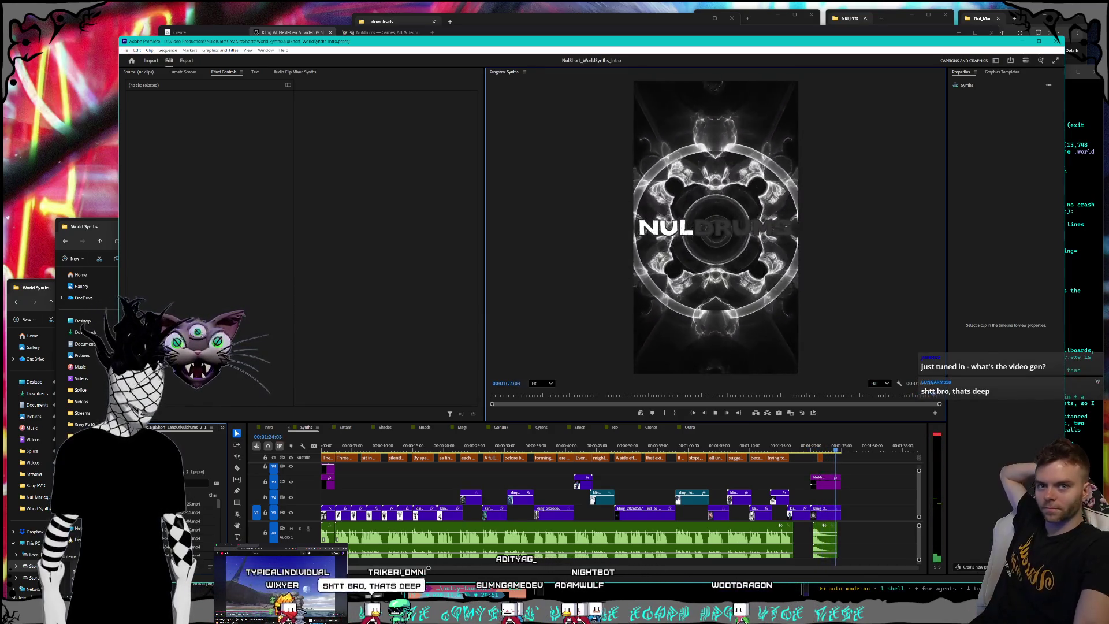
Scrub the NULDRUMS ending around 1:20–1:23 and marquee-select the closing audio clips.
{"action": "left_click", "coordinate": [833, 449]}
{"action": "left_click_drag", "start_coordinate": [833, 449], "coordinate": [835, 449]}
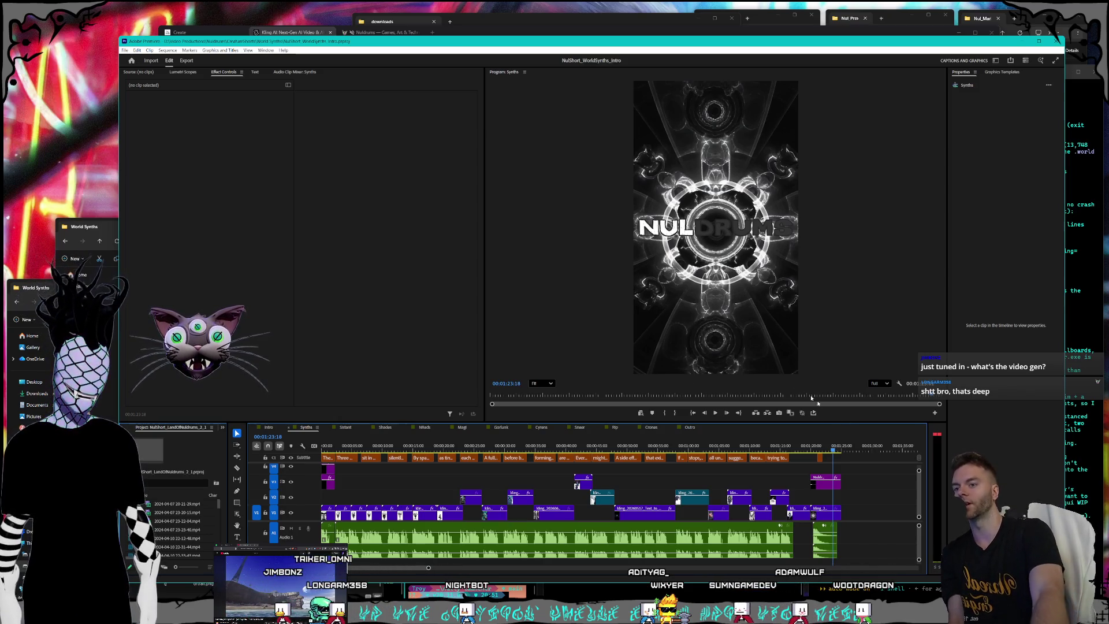
{"action": "left_click_drag", "start_coordinate": [832, 447], "coordinate": [816, 472]}
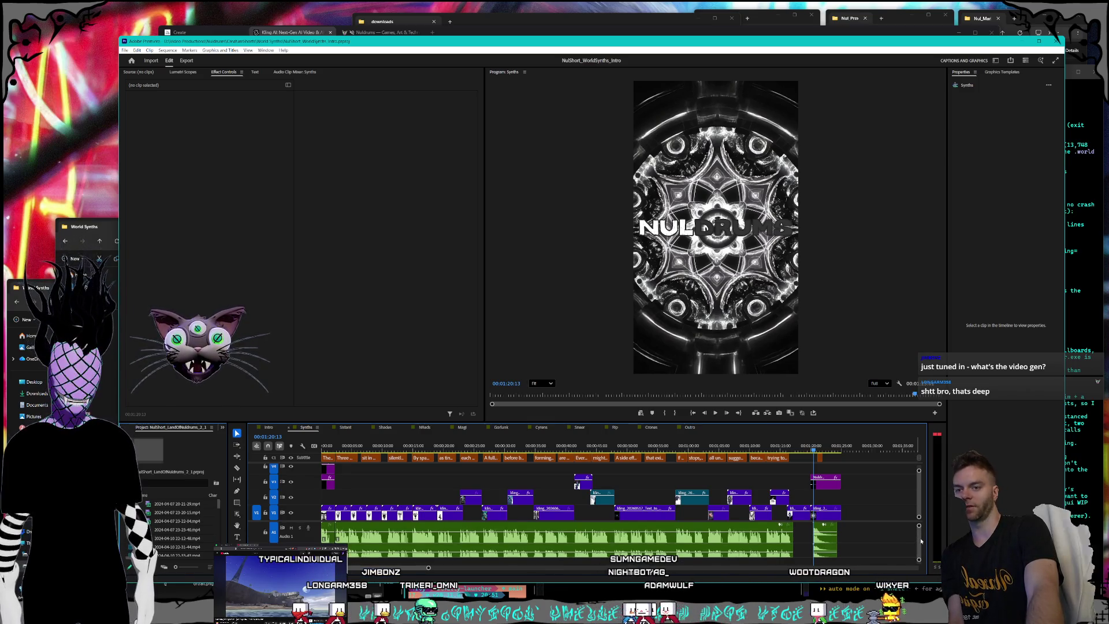
{"action": "left_click_drag", "start_coordinate": [849, 552], "coordinate": [810, 538]}
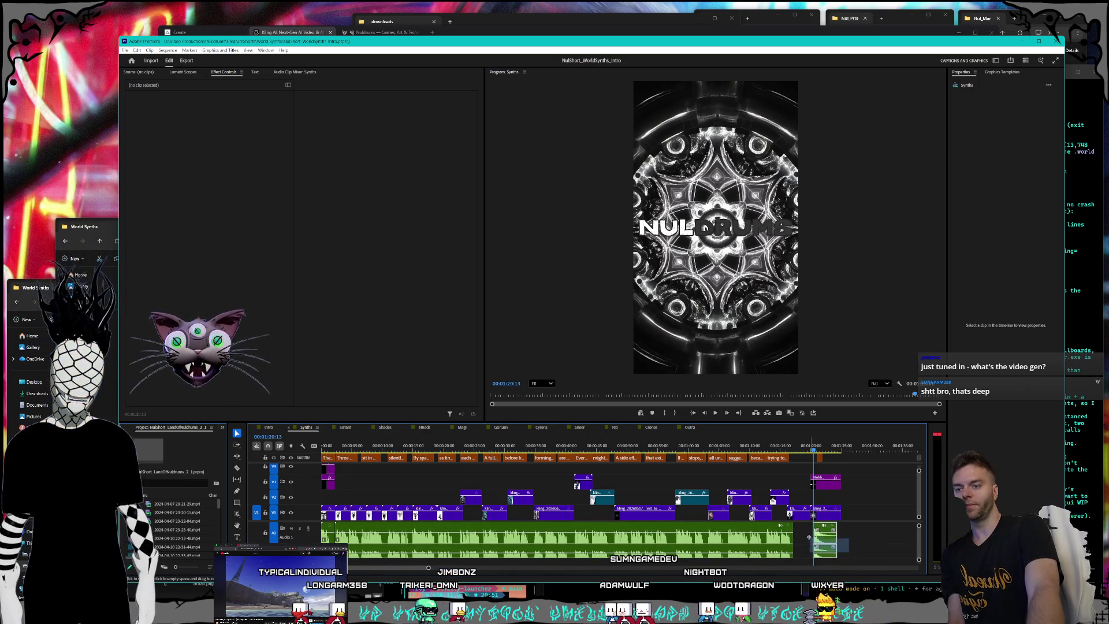
Adjust the selected closing audio clips' gain by -3 dB.
{"action": "right_click", "coordinate": [819, 537]}
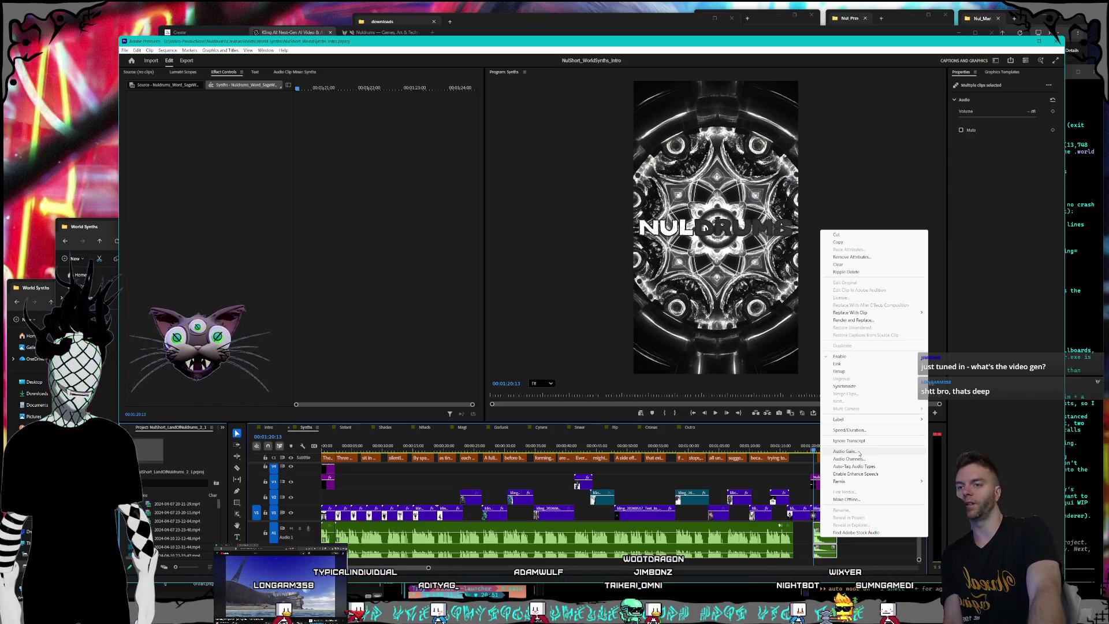
{"action": "left_click", "coordinate": [860, 452]}
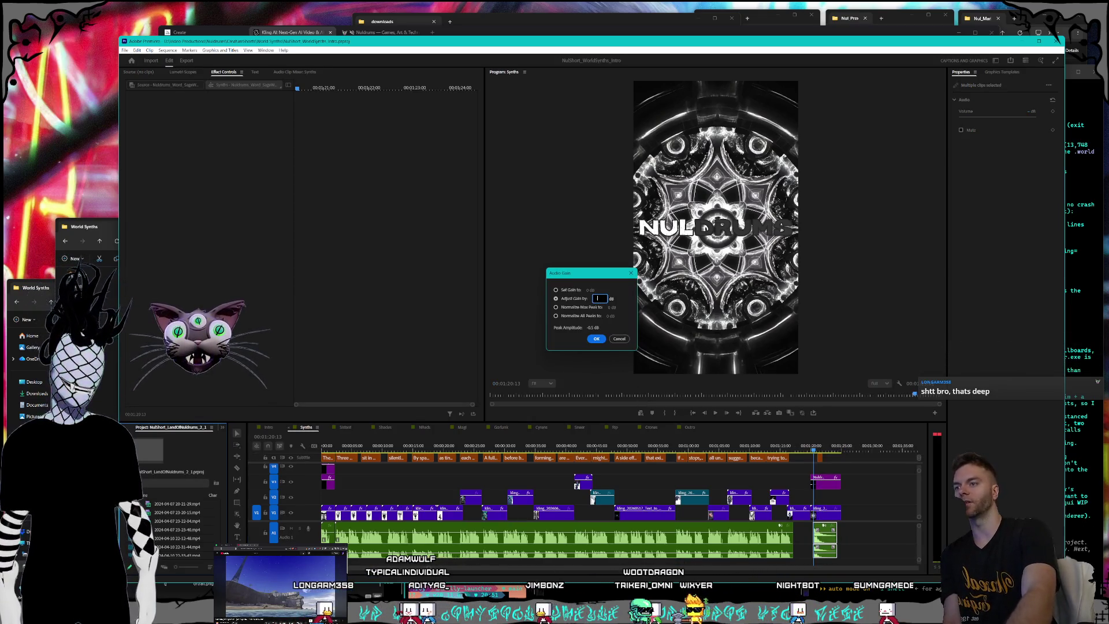
{"action": "type", "text": "-2"}
{"action": "key", "text": "BackSpace"}
{"action": "type", "text": "3"}
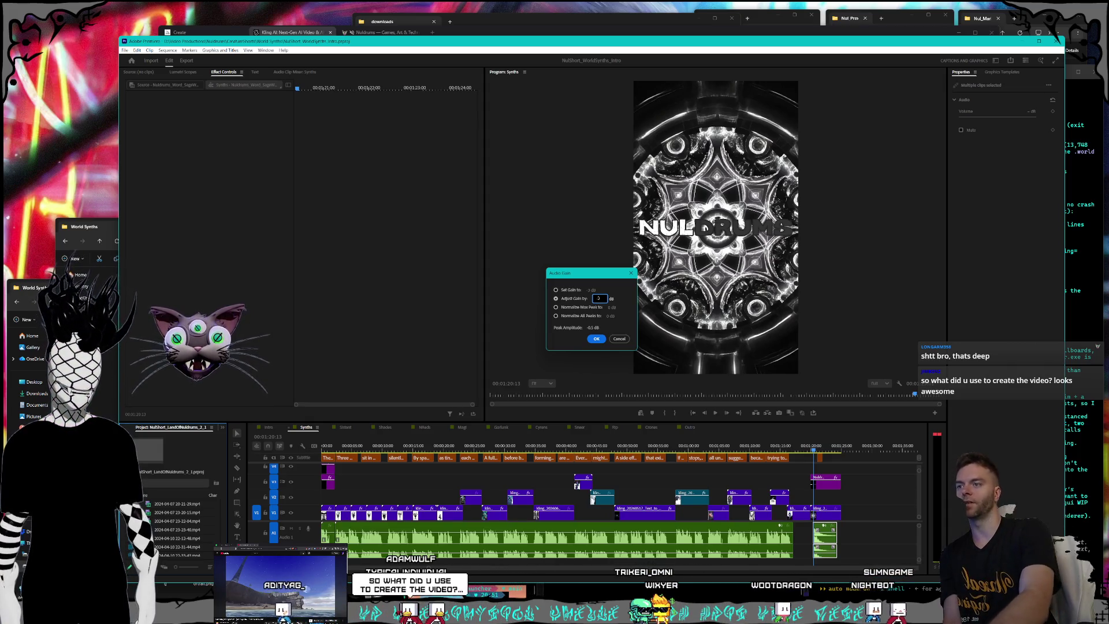
{"action": "key", "text": "Return"}
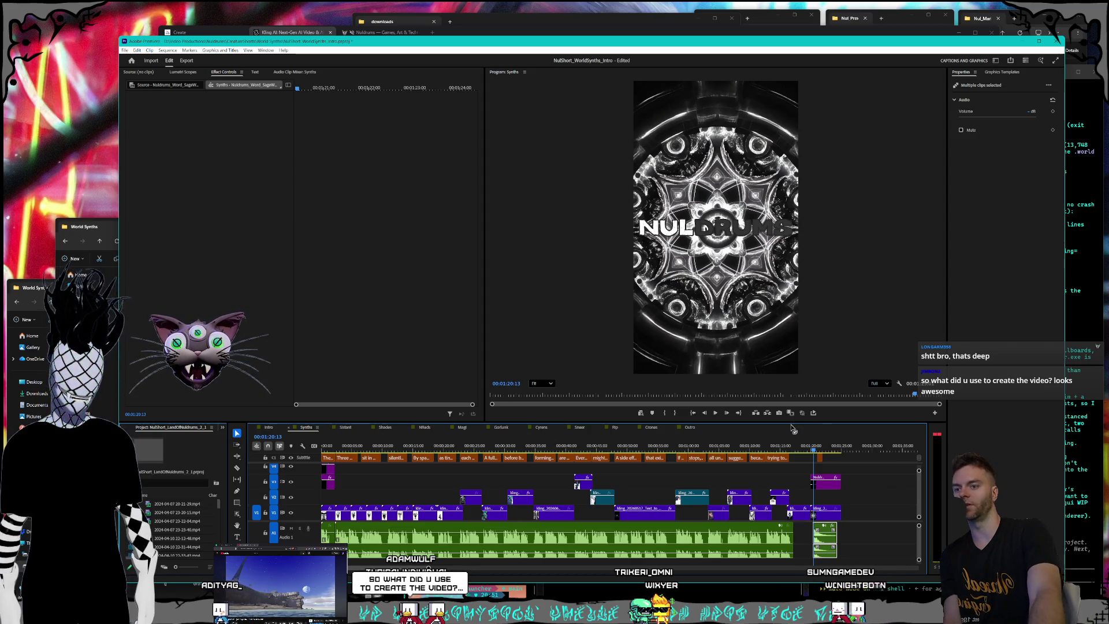
{"action": "left_click", "coordinate": [781, 447]}
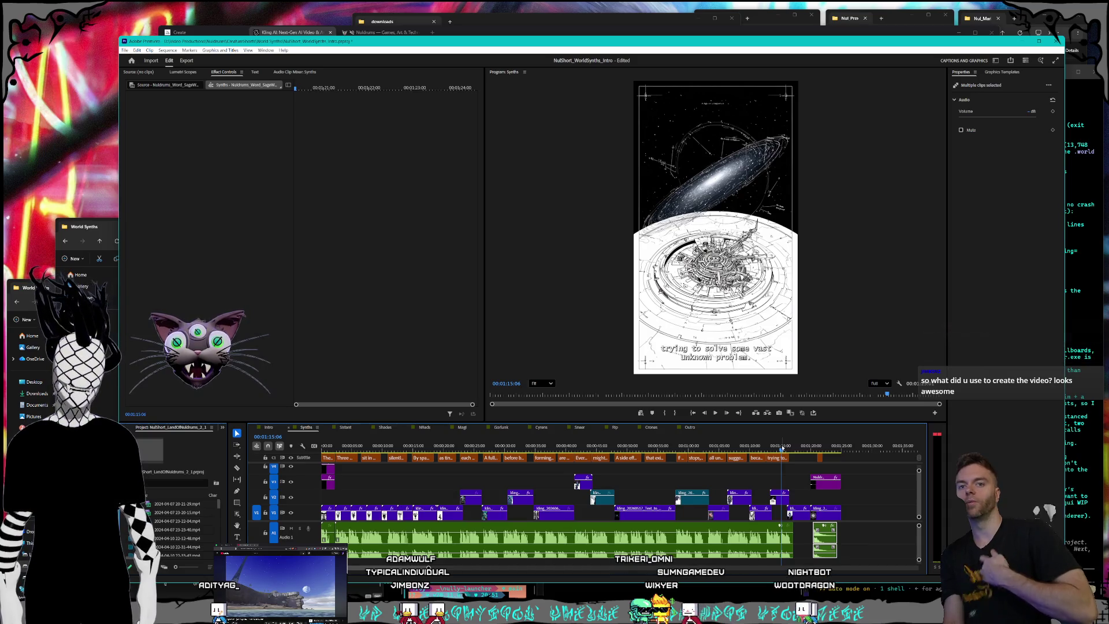
{"action": "mouse_move", "coordinate": [781, 449]}
{"action": "left_mouse_down"}
{"action": "mouse_move", "coordinate": [502, 449]}
{"action": "mouse_move", "coordinate": [725, 438]}
{"action": "left_mouse_up"}
{"action": "mouse_move", "coordinate": [622, 434]}
{"action": "left_mouse_down"}
{"action": "mouse_move", "coordinate": [586, 436]}
{"action": "mouse_move", "coordinate": [609, 437]}
{"action": "left_mouse_up"}
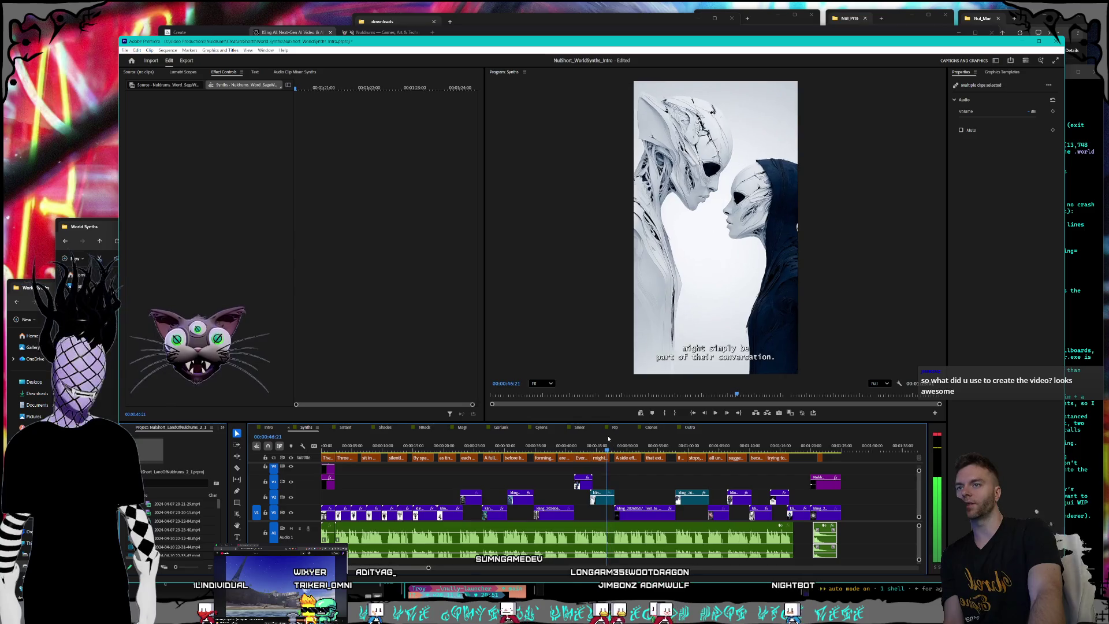
{"action": "left_click_drag", "start_coordinate": [594, 441], "coordinate": [798, 430]}
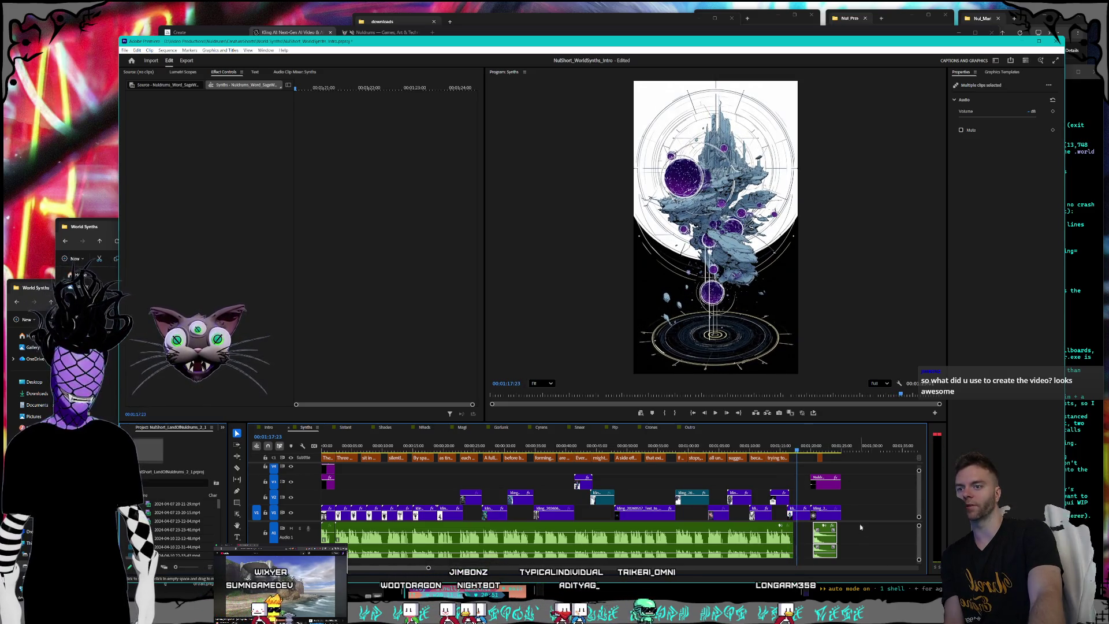
{"action": "mouse_move", "coordinate": [850, 558]}
{"action": "left_mouse_down"}
{"action": "mouse_move", "coordinate": [802, 470]}
{"action": "mouse_move", "coordinate": [811, 476]}
{"action": "left_mouse_up"}
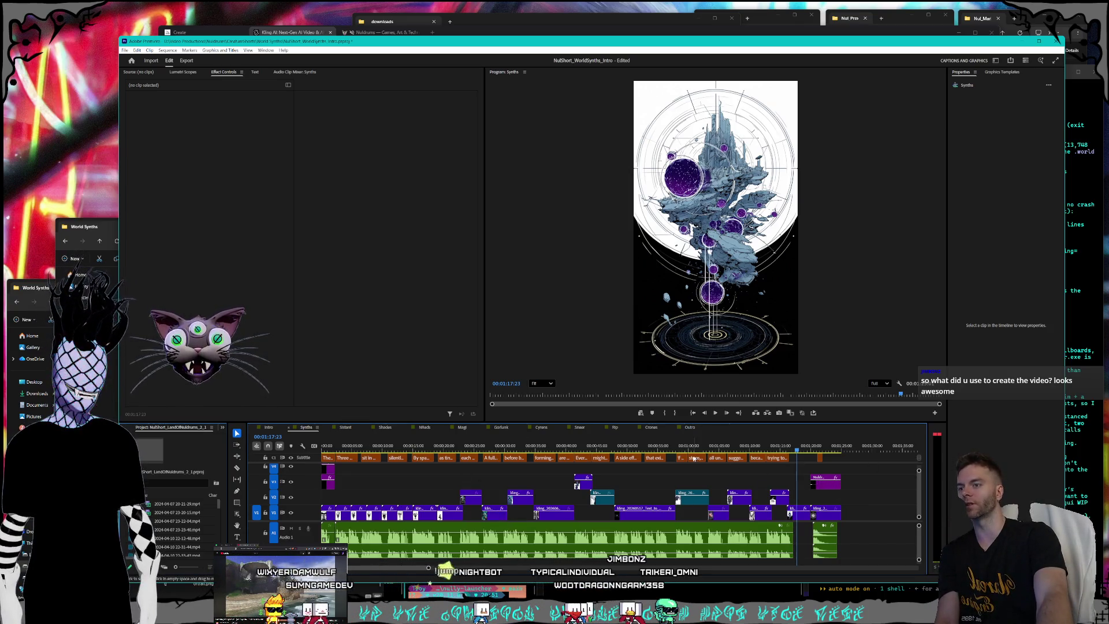
{"action": "left_click", "coordinate": [125, 50]}
Save the project, check the Intro sequence's start, and return to the Synths skull-statue shot.
{"action": "left_click", "coordinate": [145, 145]}
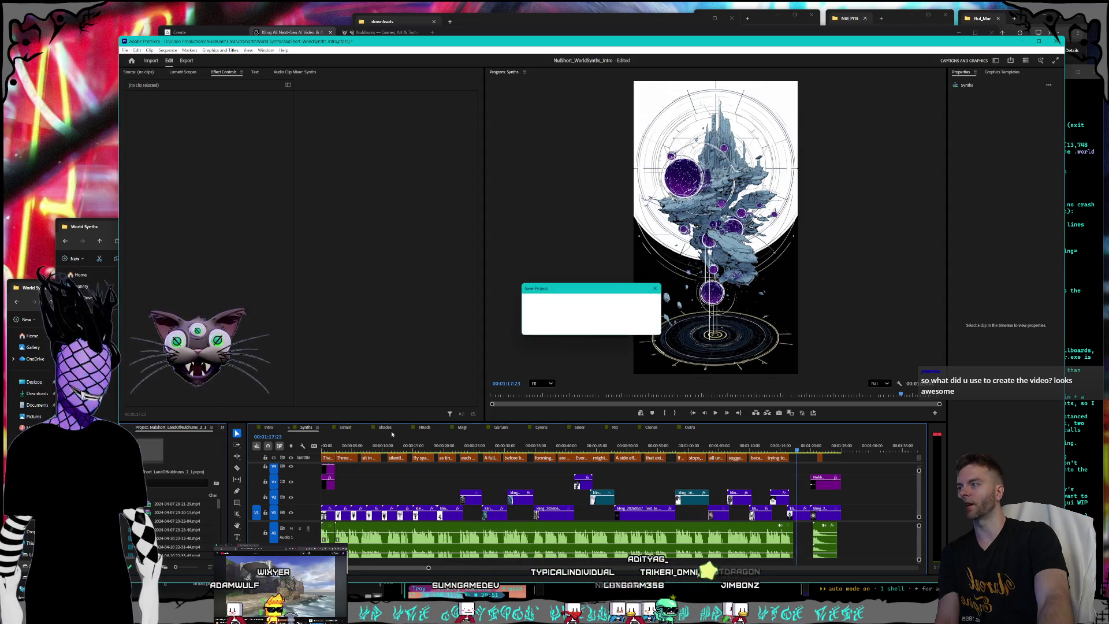
{"action": "left_click", "coordinate": [268, 427]}
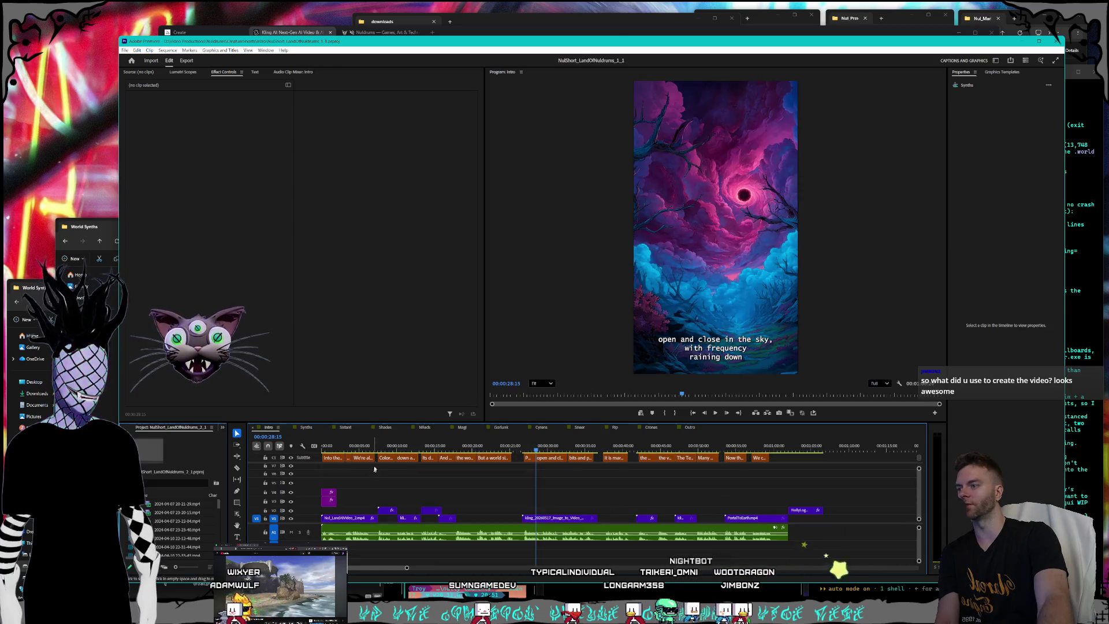
{"action": "mouse_move", "coordinate": [360, 442]}
{"action": "left_mouse_down"}
{"action": "mouse_move", "coordinate": [304, 447]}
{"action": "mouse_move", "coordinate": [704, 450]}
{"action": "left_mouse_up"}
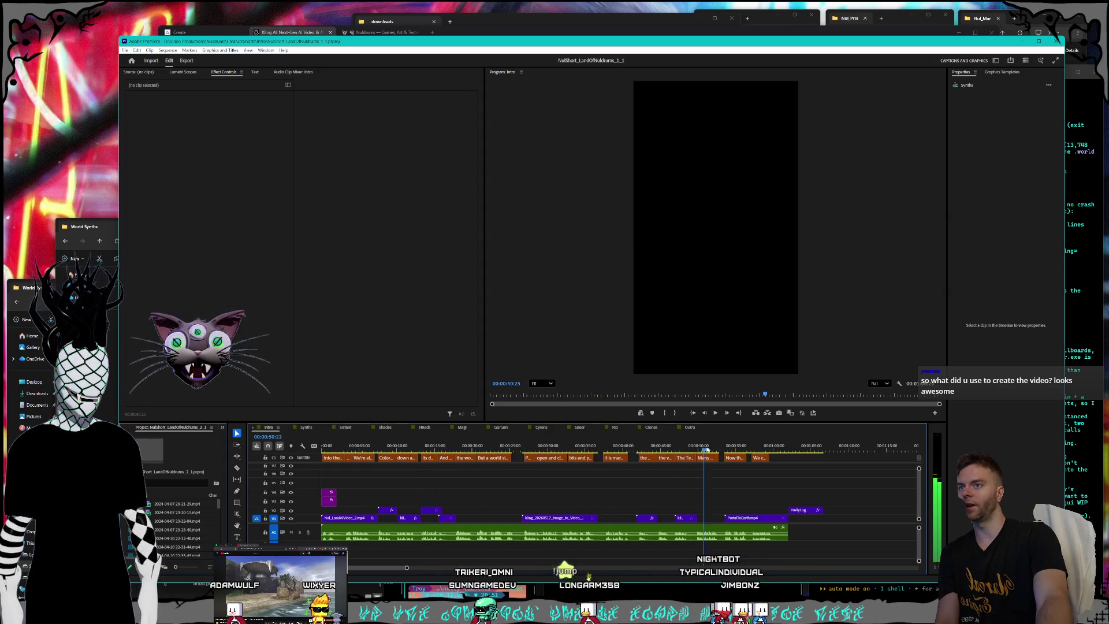
{"action": "left_click", "coordinate": [306, 427]}
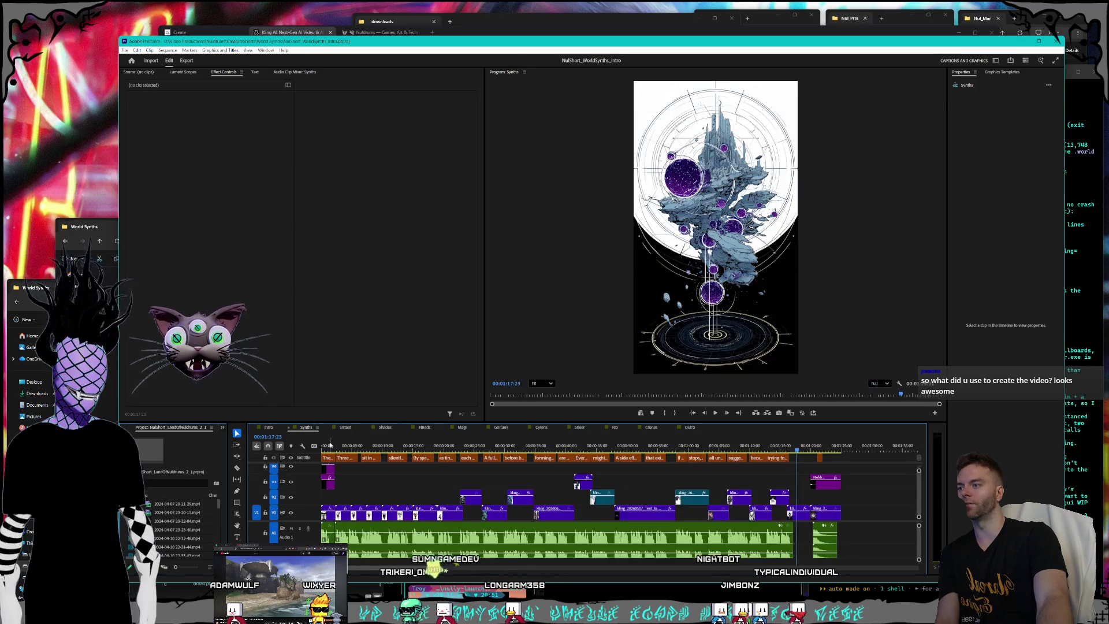
{"action": "left_click_drag", "start_coordinate": [331, 445], "coordinate": [510, 445]}
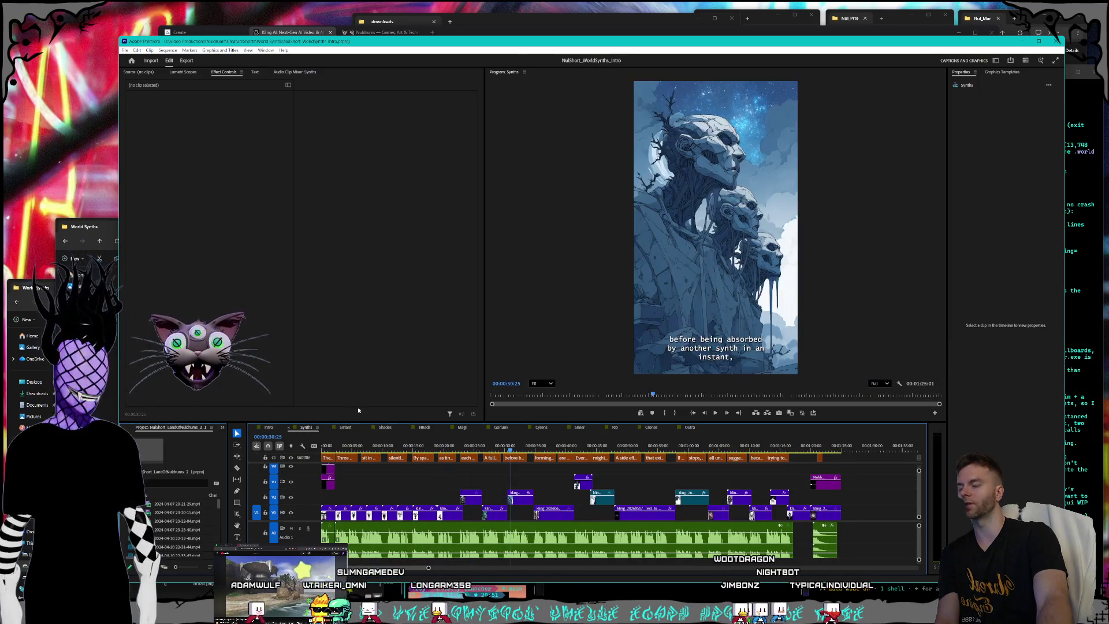
{"action": "left_click", "coordinate": [337, 427]}
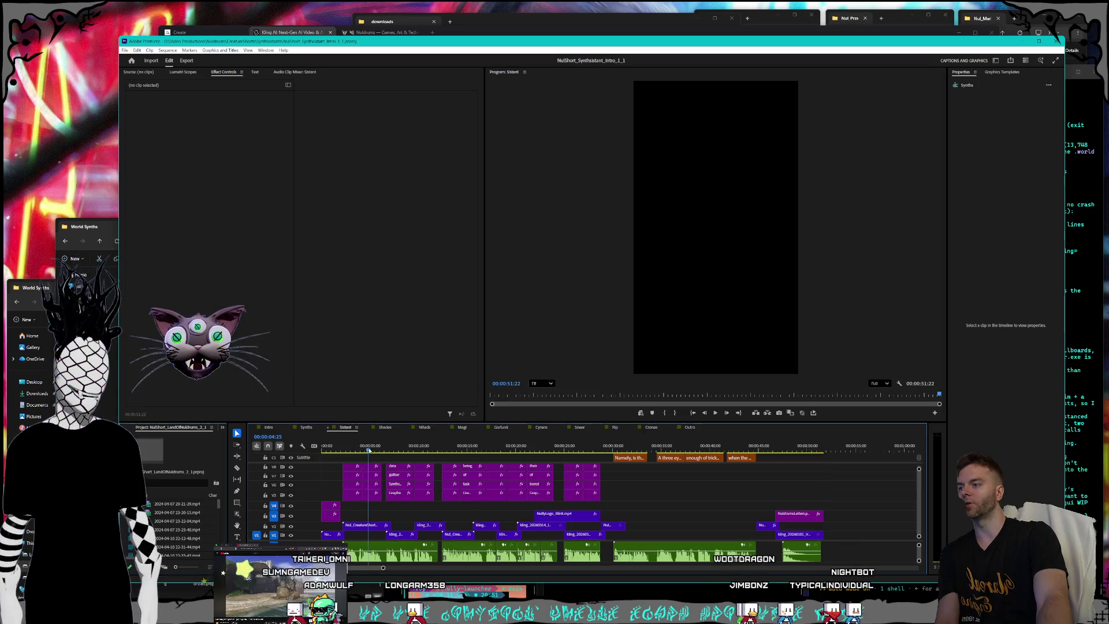
Scrub the Synthsistant short's captioned cat shots, then play it from the planet shot.
{"action": "left_click_drag", "start_coordinate": [331, 445], "coordinate": [384, 443]}
{"action": "left_click_drag", "start_coordinate": [402, 442], "coordinate": [500, 442]}
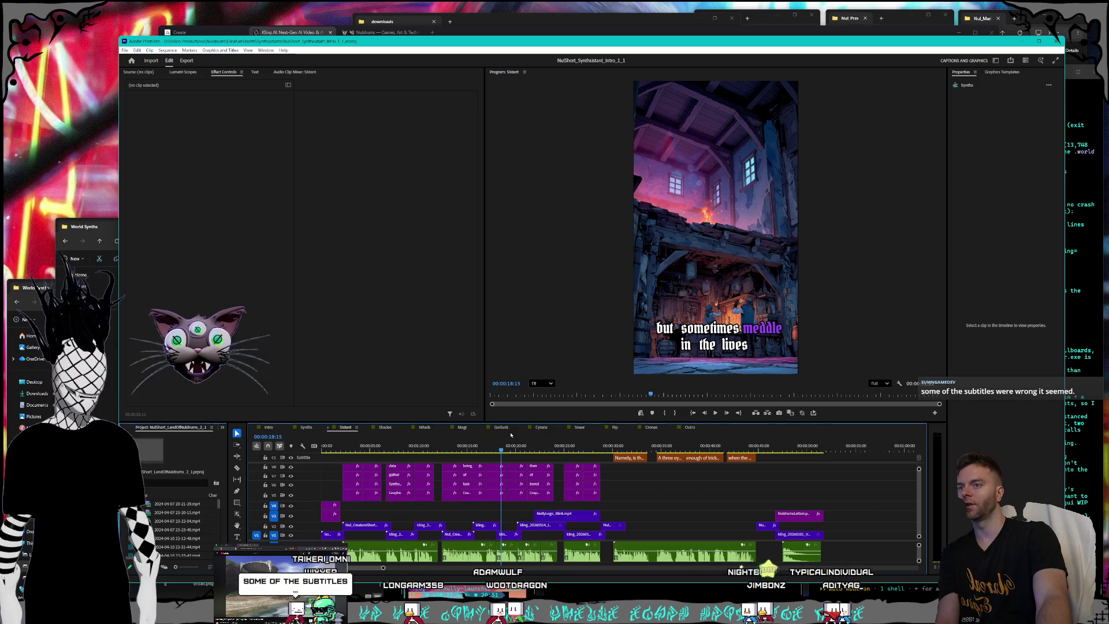
{"action": "left_click", "coordinate": [306, 427]}
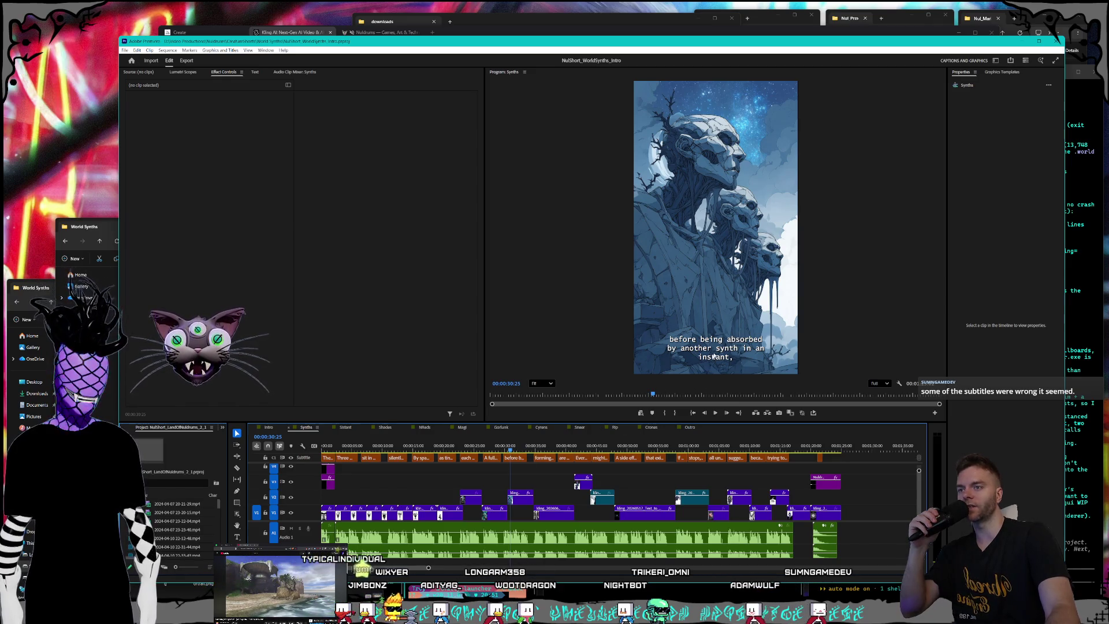
{"action": "left_click", "coordinate": [346, 428]}
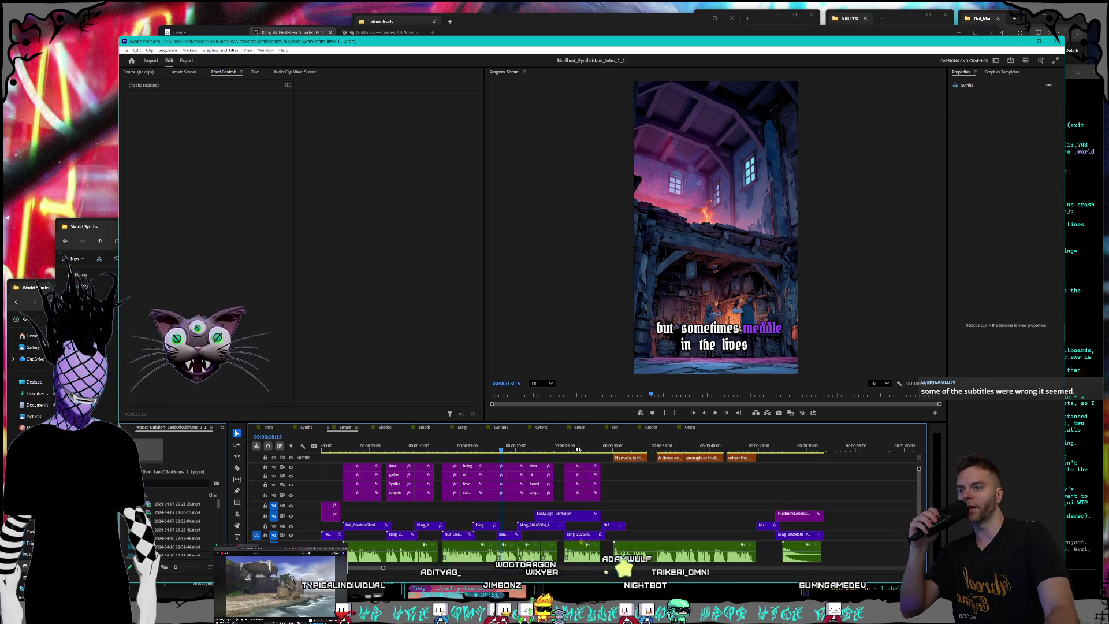
{"action": "left_click", "coordinate": [604, 449]}
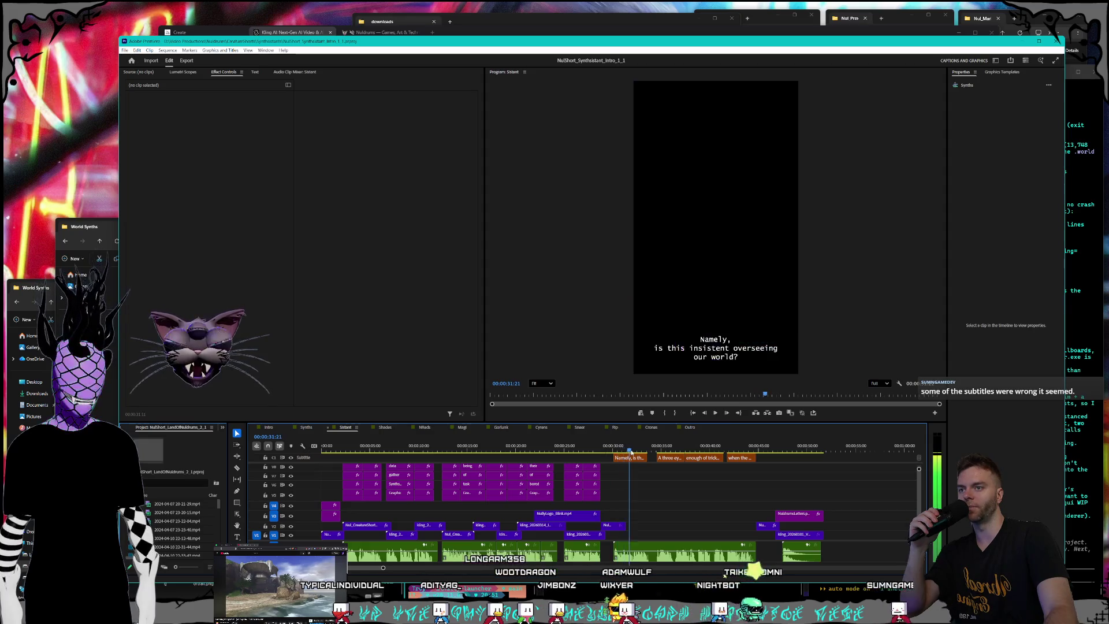
{"action": "key", "text": "j"}
{"action": "key", "text": "j"}
{"action": "key", "text": "j"}
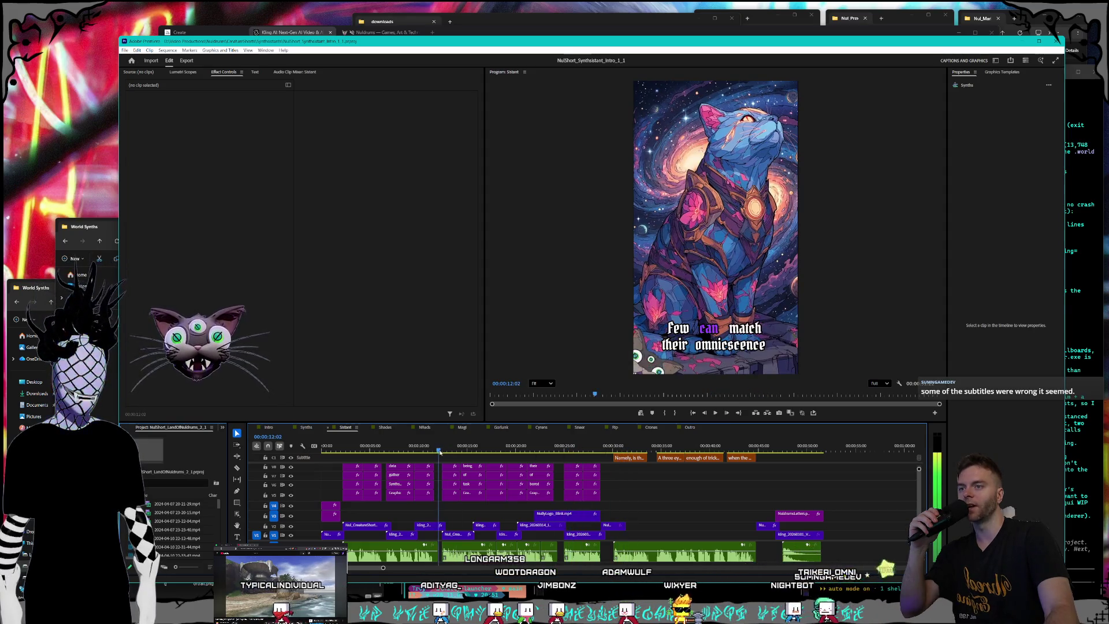
{"action": "key", "text": "space"}
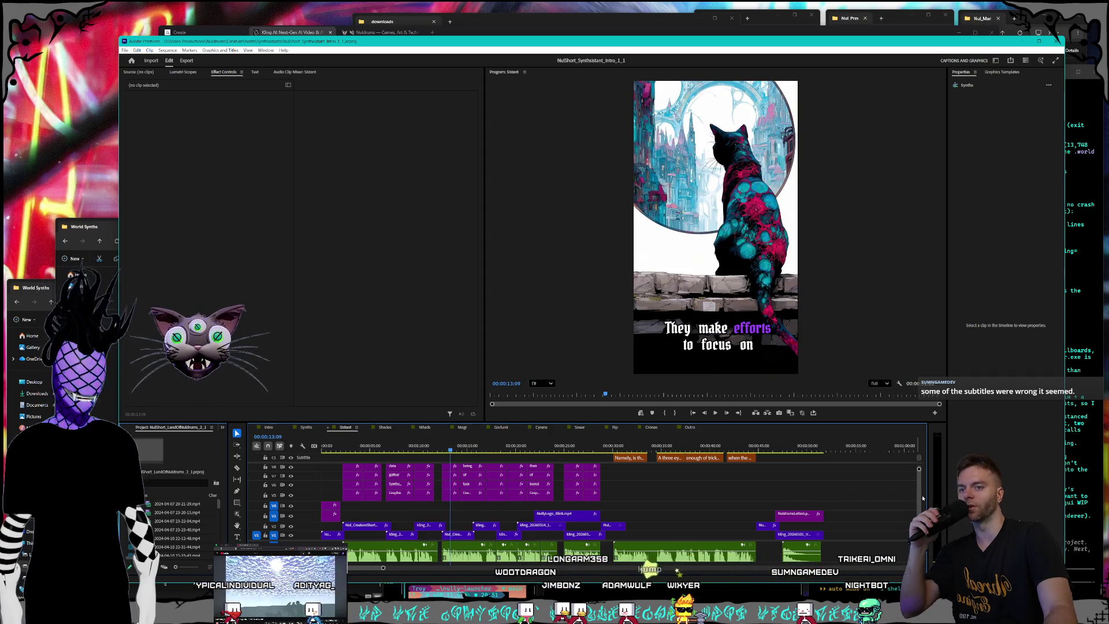
Play the subtitles and select the purple "task" text clip on V6 in Effect Controls.
{"action": "scroll", "coordinate": [919, 498], "scroll_direction": "up", "scroll_amount": 3}
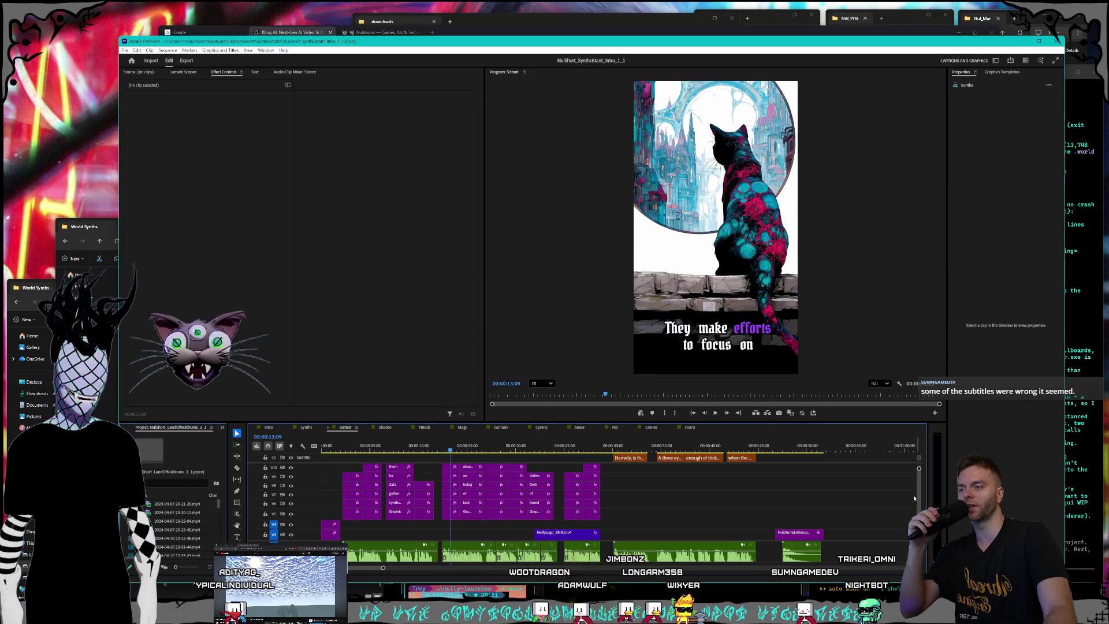
{"action": "scroll", "coordinate": [914, 498], "scroll_direction": "up", "scroll_amount": 1}
{"action": "scroll", "coordinate": [914, 498], "scroll_direction": "down", "scroll_amount": 3}
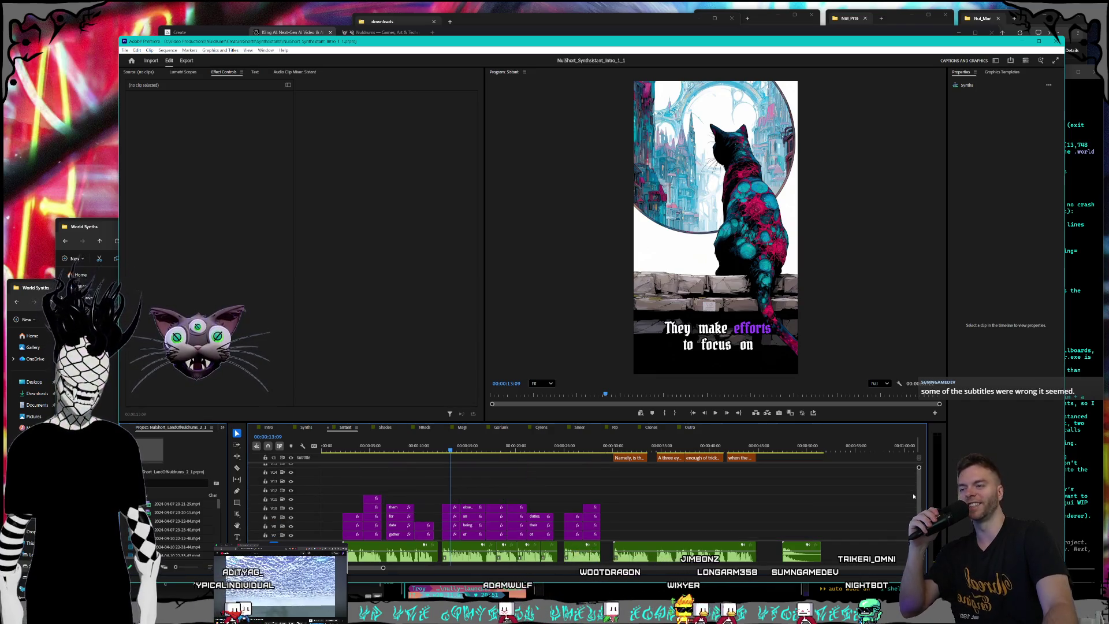
{"action": "scroll", "coordinate": [910, 499], "scroll_direction": "up", "scroll_amount": 3}
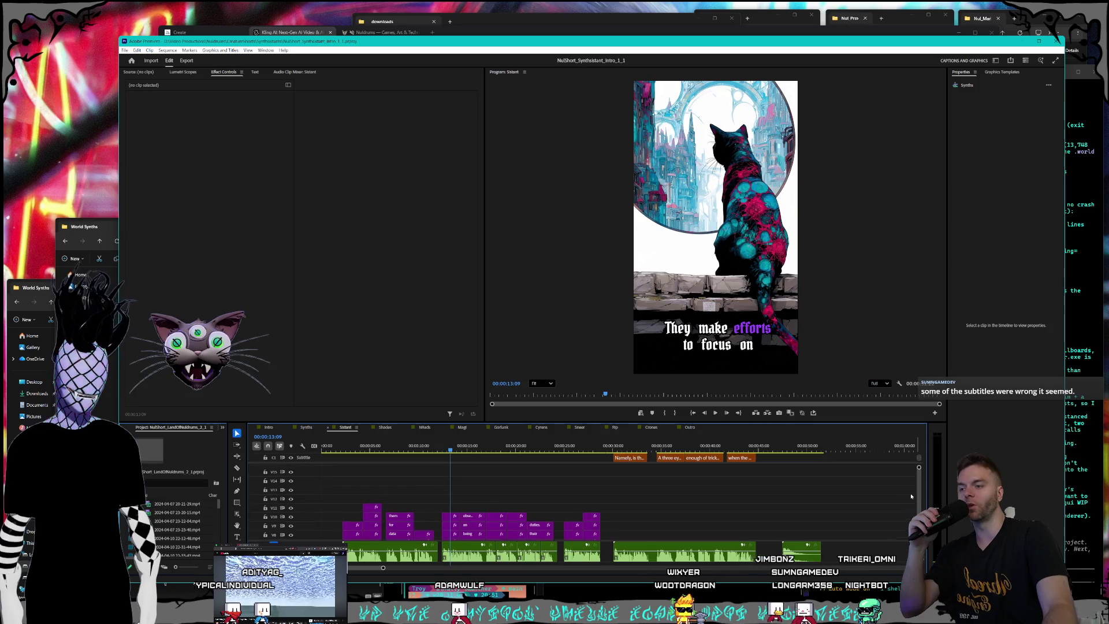
{"action": "scroll", "coordinate": [911, 499], "scroll_direction": "down", "scroll_amount": 3}
{"action": "scroll", "coordinate": [911, 499], "scroll_direction": "up", "scroll_amount": 3}
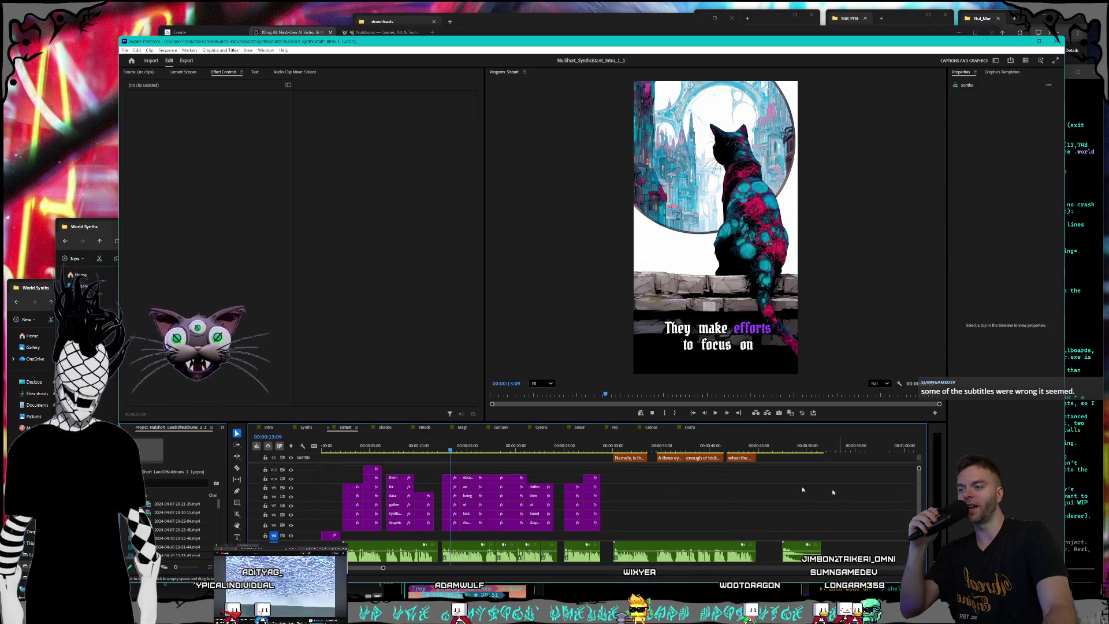
{"action": "key", "text": "space"}
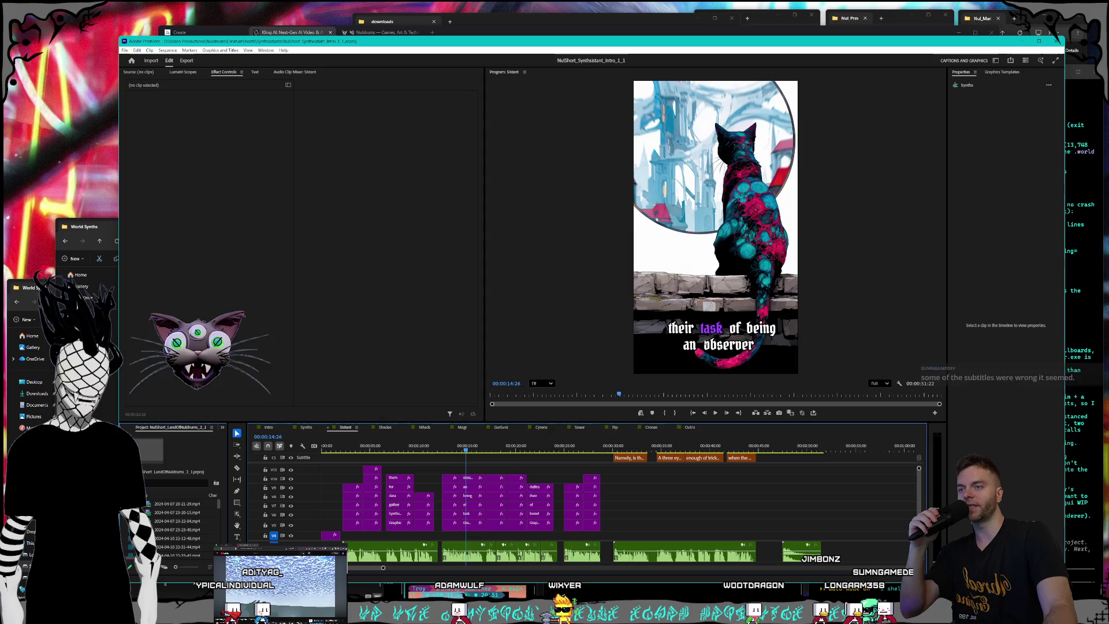
{"action": "left_click", "coordinate": [469, 515]}
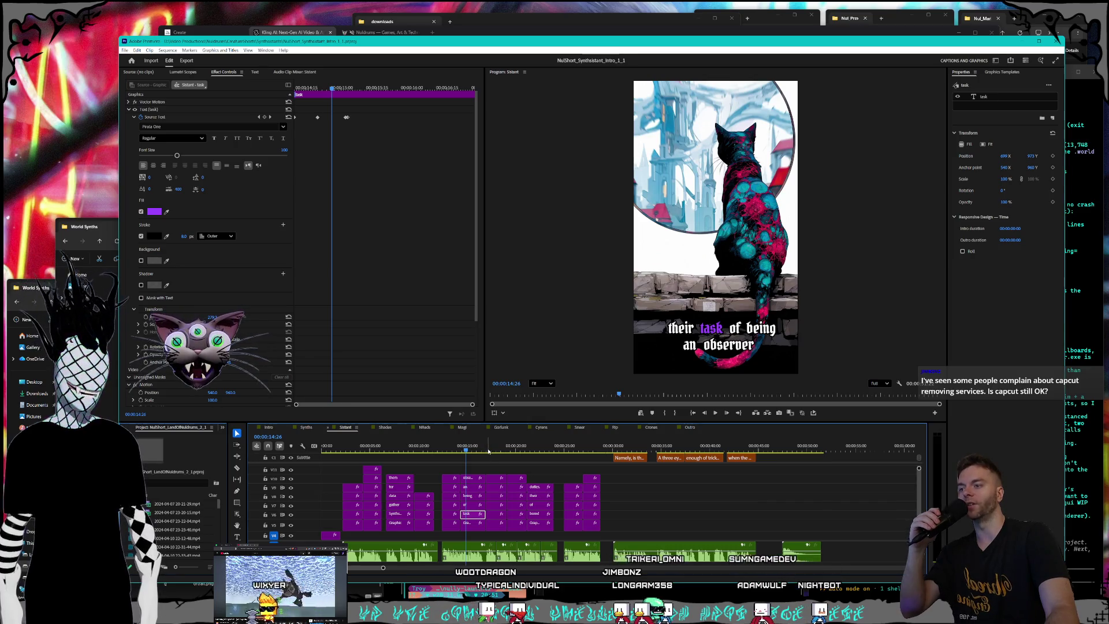
{"action": "left_click_drag", "start_coordinate": [488, 452], "coordinate": [491, 450]}
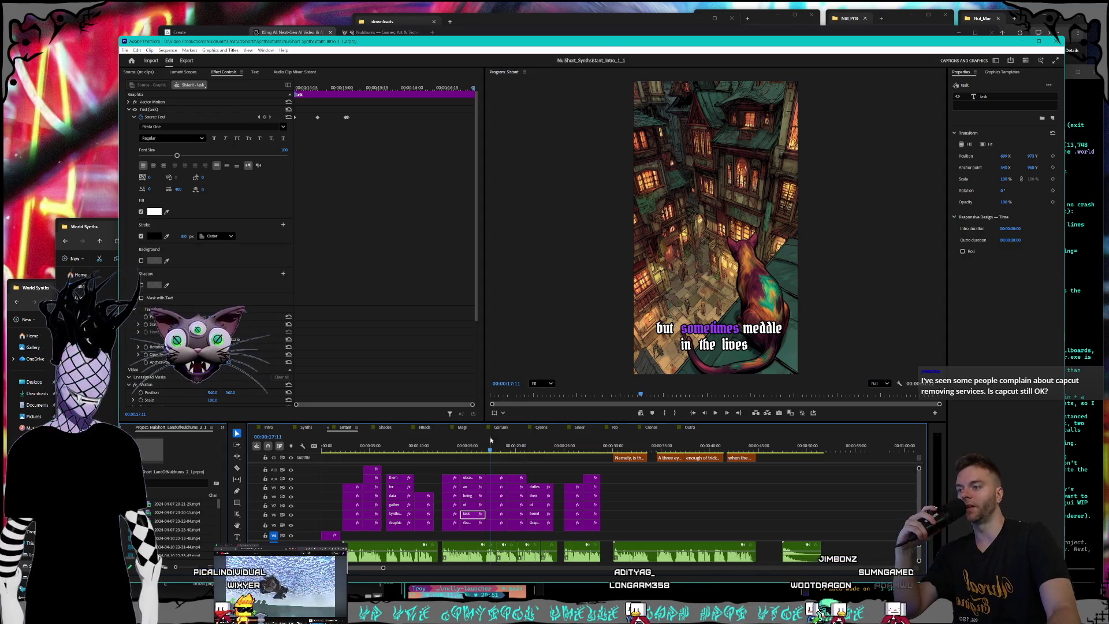
Check the meddle, galaxy cat, Namely and three-eyed observer subtitles, then bring up the Shades sequence.
{"action": "mouse_move", "coordinate": [494, 448]}
{"action": "left_mouse_down"}
{"action": "mouse_move", "coordinate": [580, 450]}
{"action": "mouse_move", "coordinate": [501, 449]}
{"action": "left_mouse_up"}
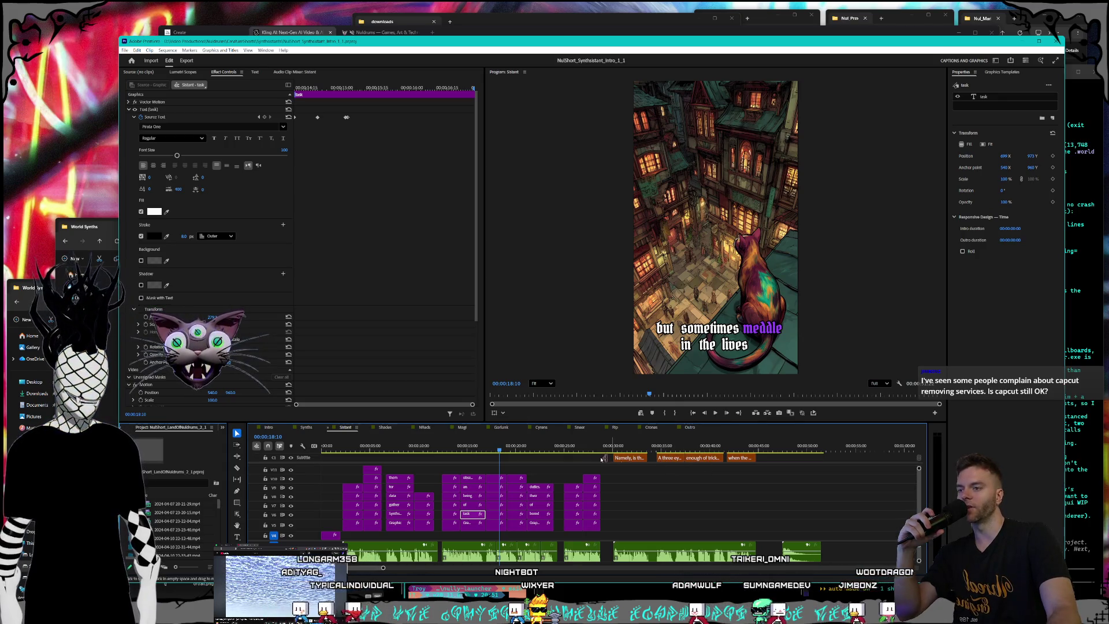
{"action": "left_click", "coordinate": [582, 448]}
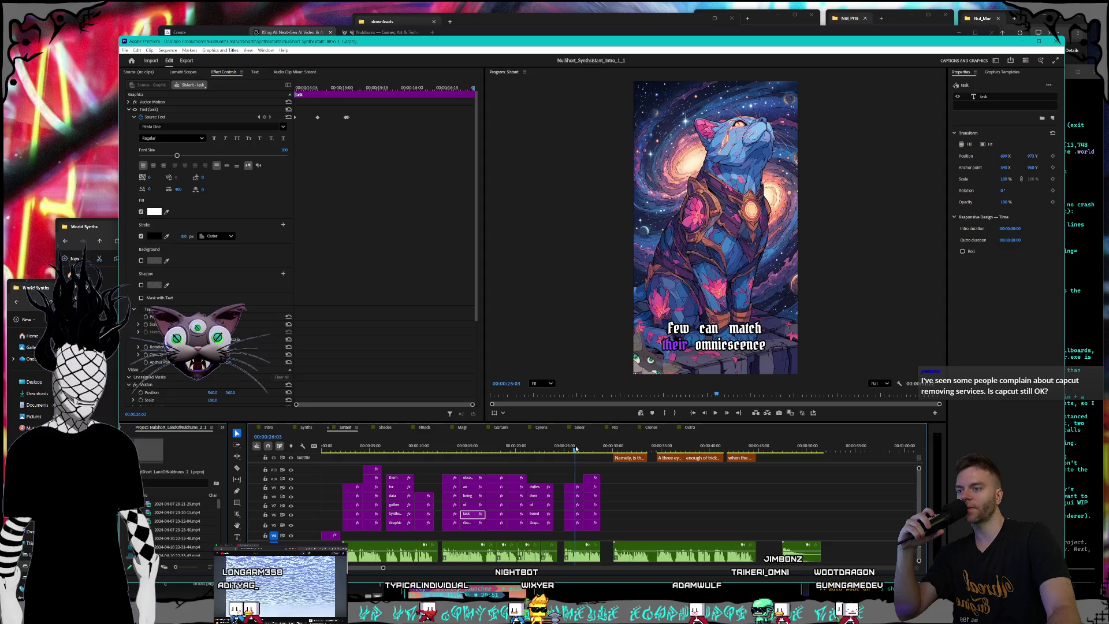
{"action": "left_click_drag", "start_coordinate": [582, 449], "coordinate": [634, 449]}
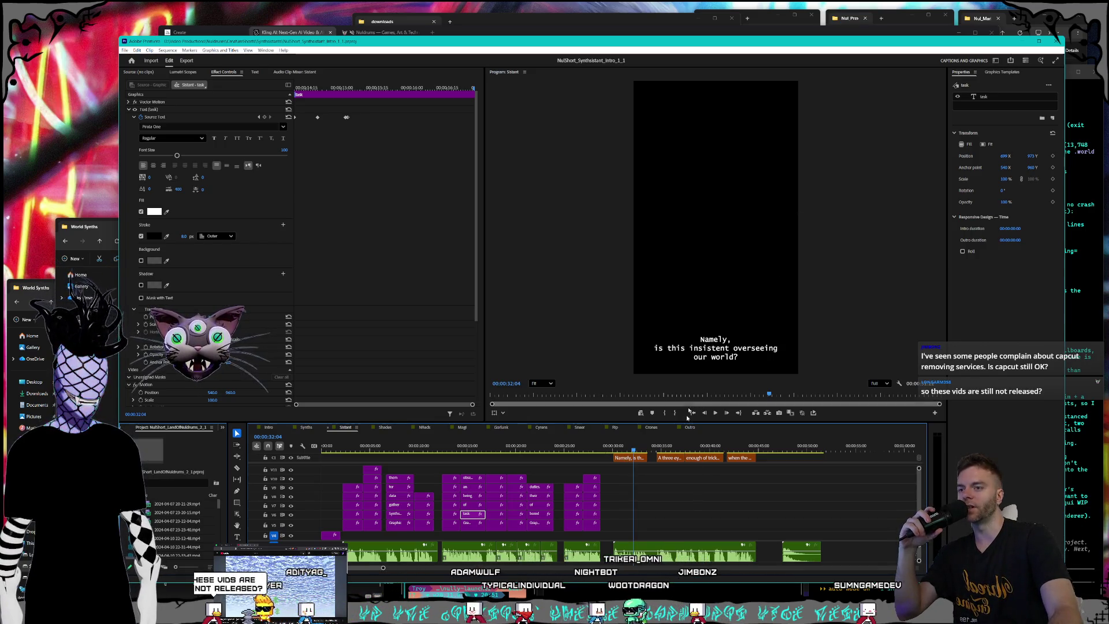
{"action": "left_click", "coordinate": [599, 449]}
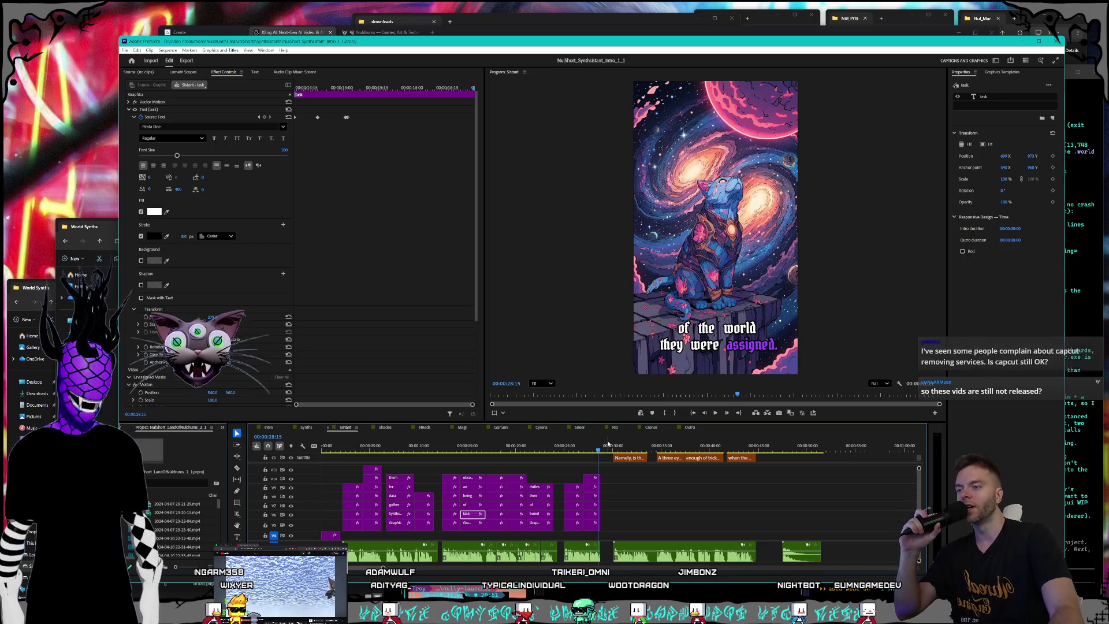
{"action": "left_click", "coordinate": [648, 446]}
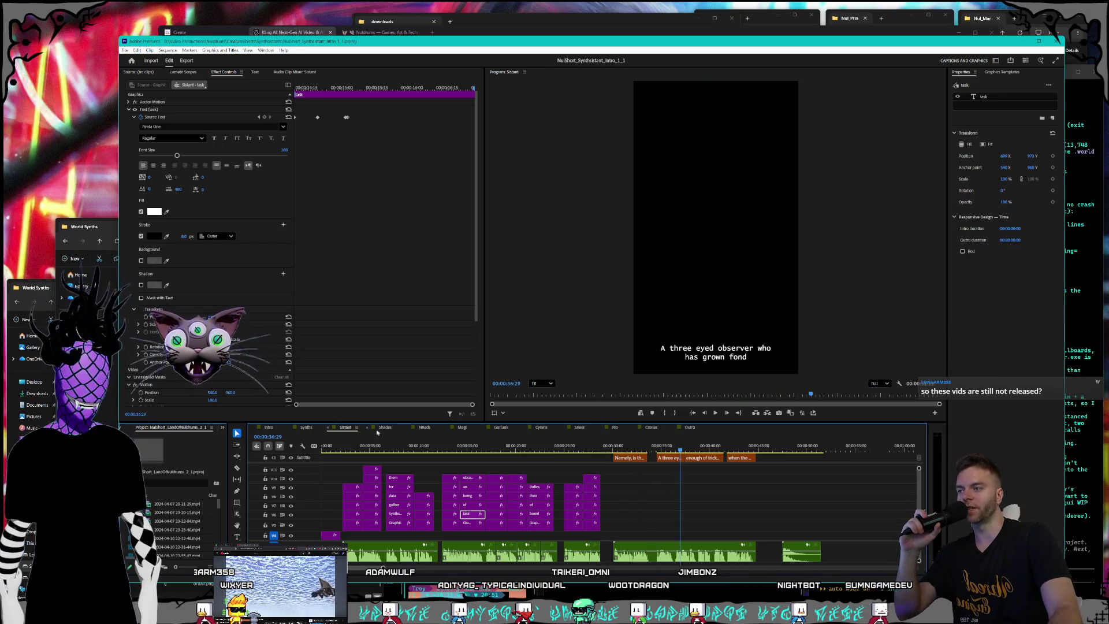
{"action": "left_click", "coordinate": [382, 428]}
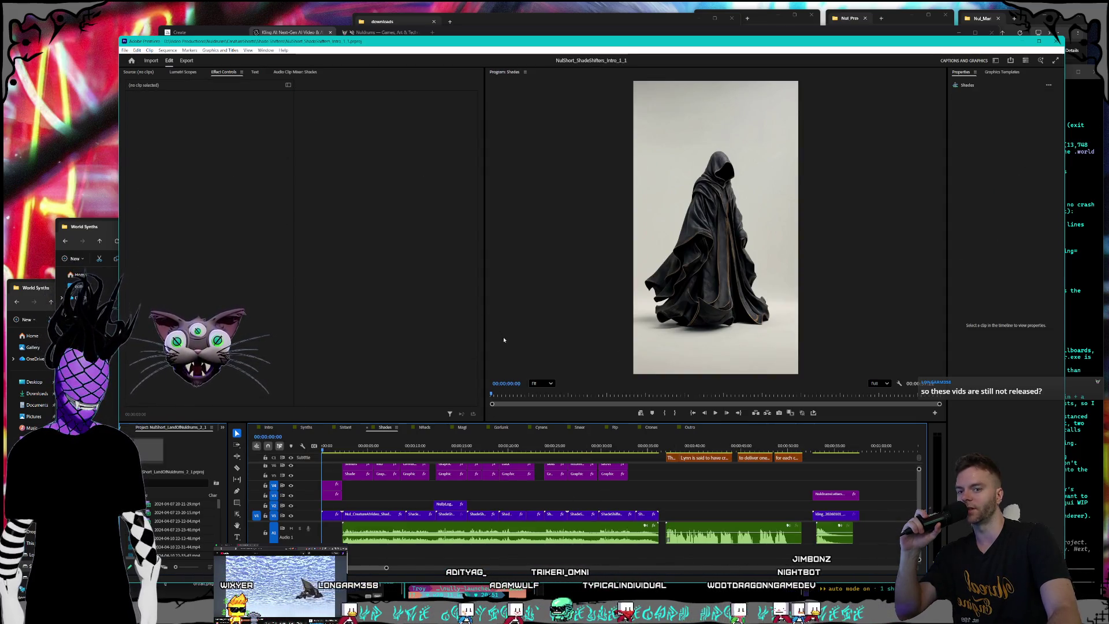
Fast-forward Shades from about 29 seconds, then preview and play the NobleReds fox shots.
{"action": "left_click", "coordinate": [601, 446]}
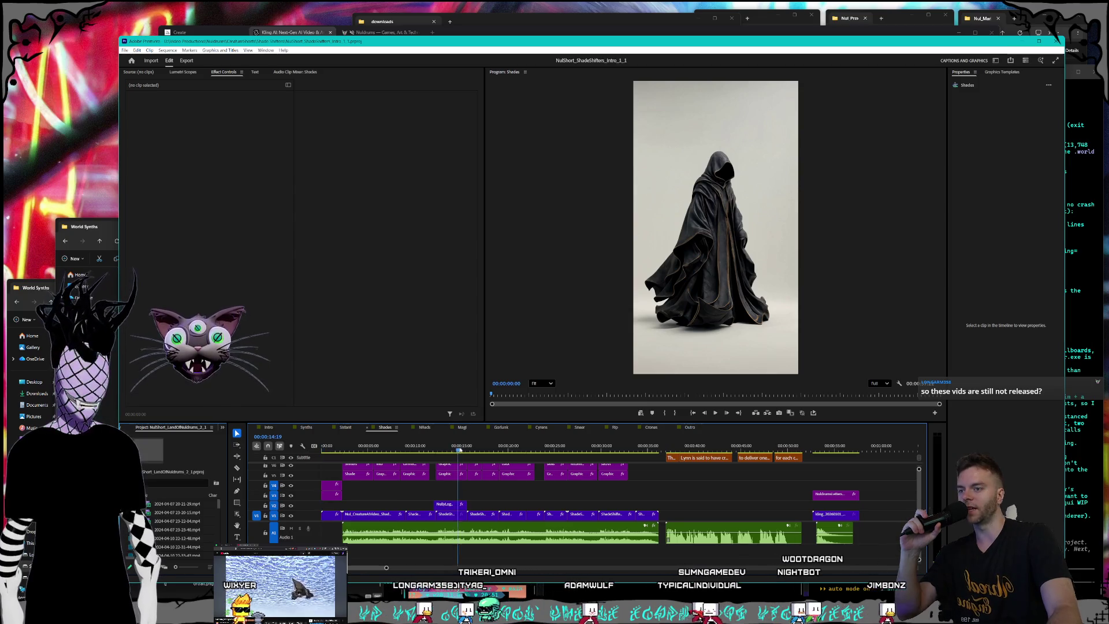
{"action": "key", "text": "l"}
{"action": "key", "text": "l"}
{"action": "key", "text": "l"}
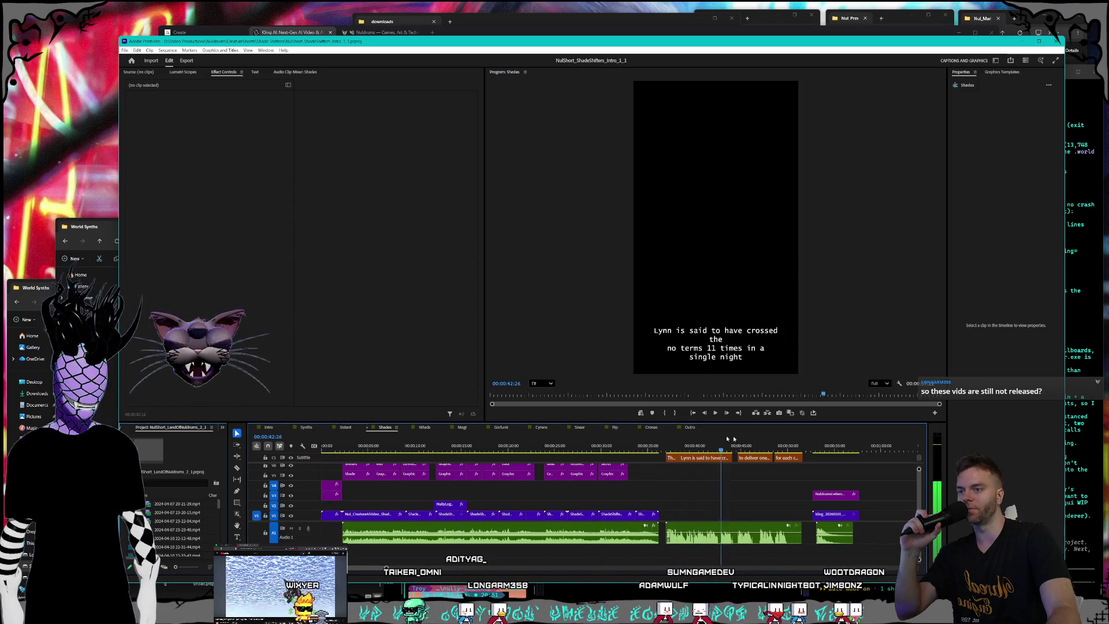
{"action": "left_click", "coordinate": [422, 427]}
{"action": "left_click_drag", "start_coordinate": [438, 449], "coordinate": [533, 445]}
{"action": "key", "text": "space"}
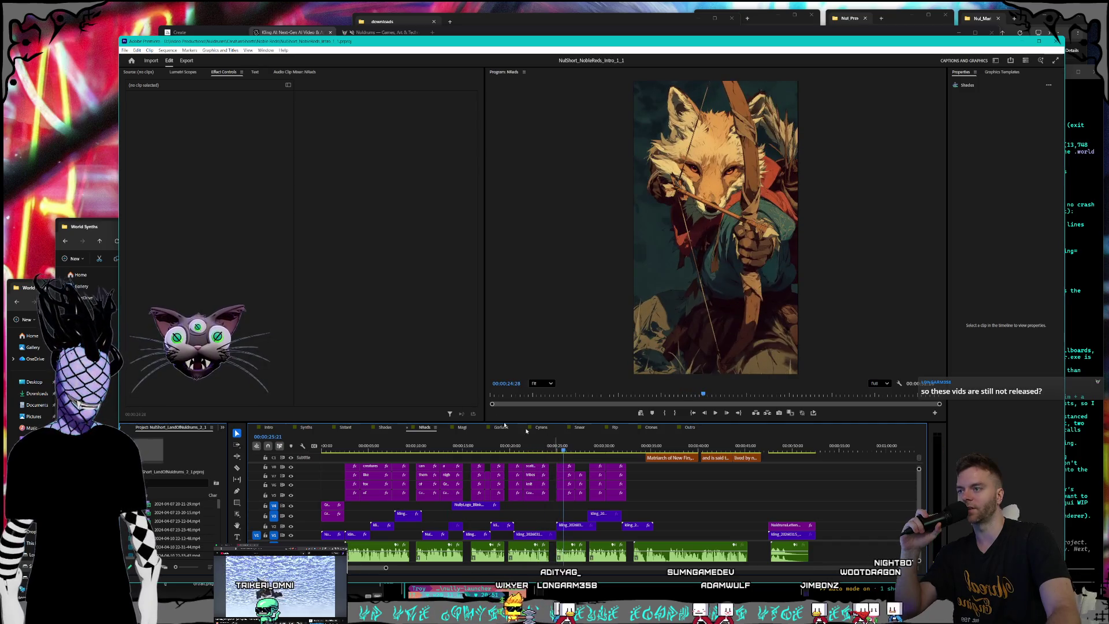
Preview the Magi wizard shots, then the Gorlunk short's armor and tools caption.
{"action": "left_click", "coordinate": [462, 427]}
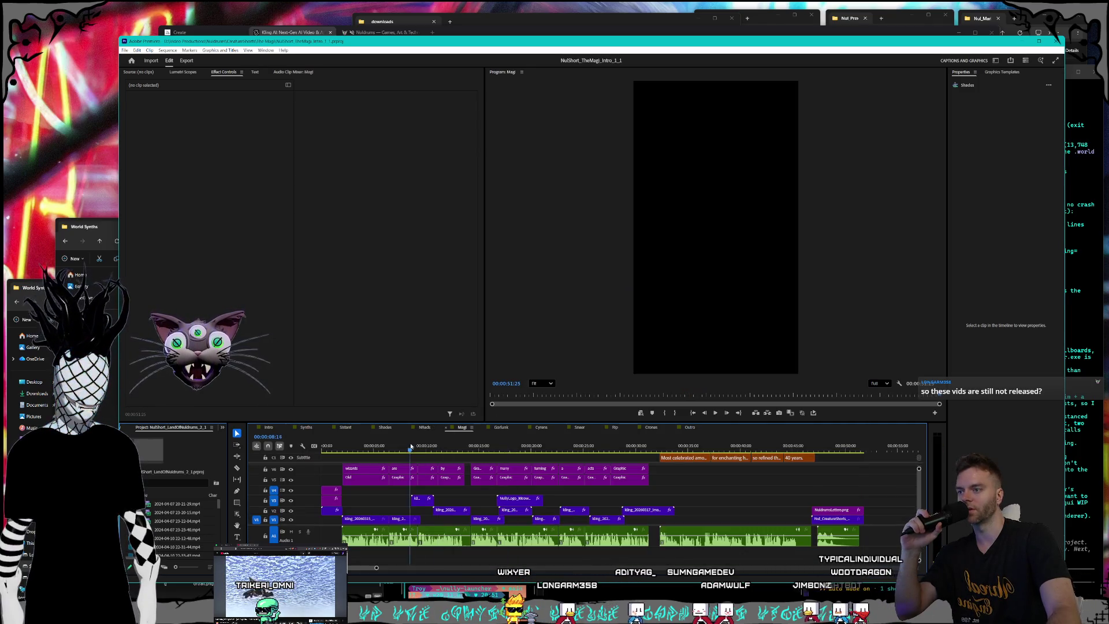
{"action": "left_click_drag", "start_coordinate": [424, 446], "coordinate": [551, 442]}
{"action": "key", "text": "space"}
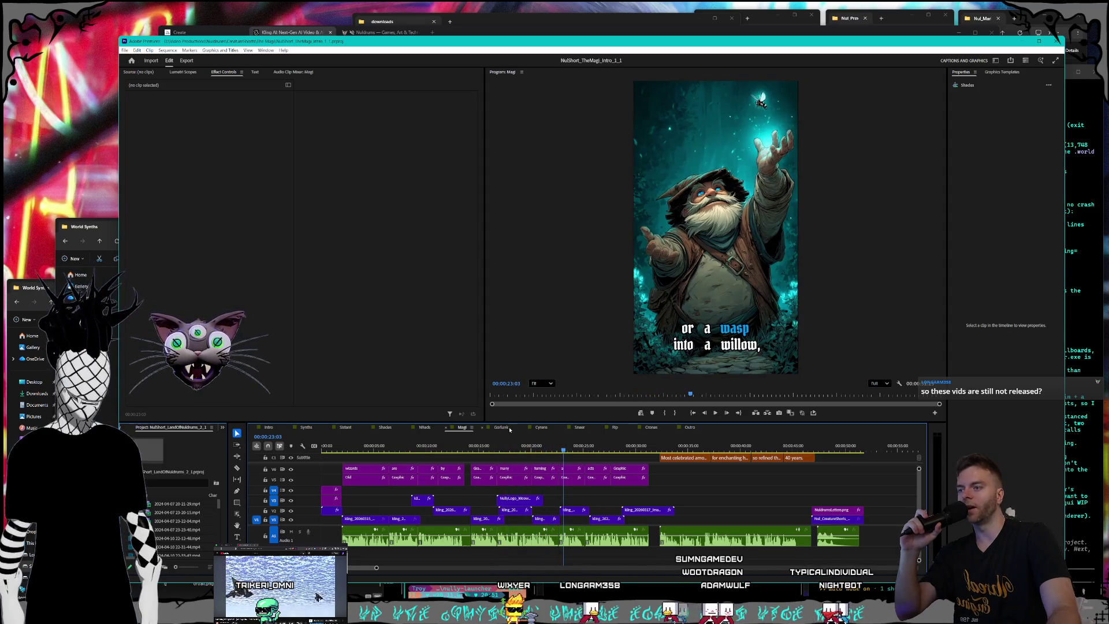
{"action": "left_click", "coordinate": [508, 428]}
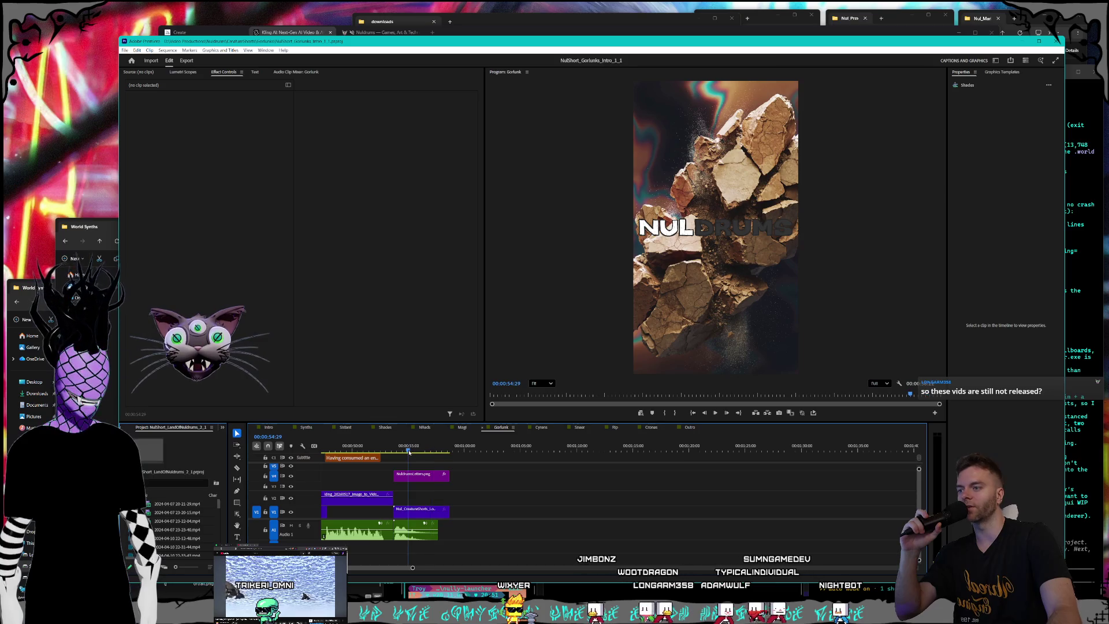
{"action": "mouse_move", "coordinate": [408, 564]}
{"action": "left_mouse_down"}
{"action": "mouse_move", "coordinate": [365, 563]}
{"action": "mouse_move", "coordinate": [406, 564]}
{"action": "left_mouse_up"}
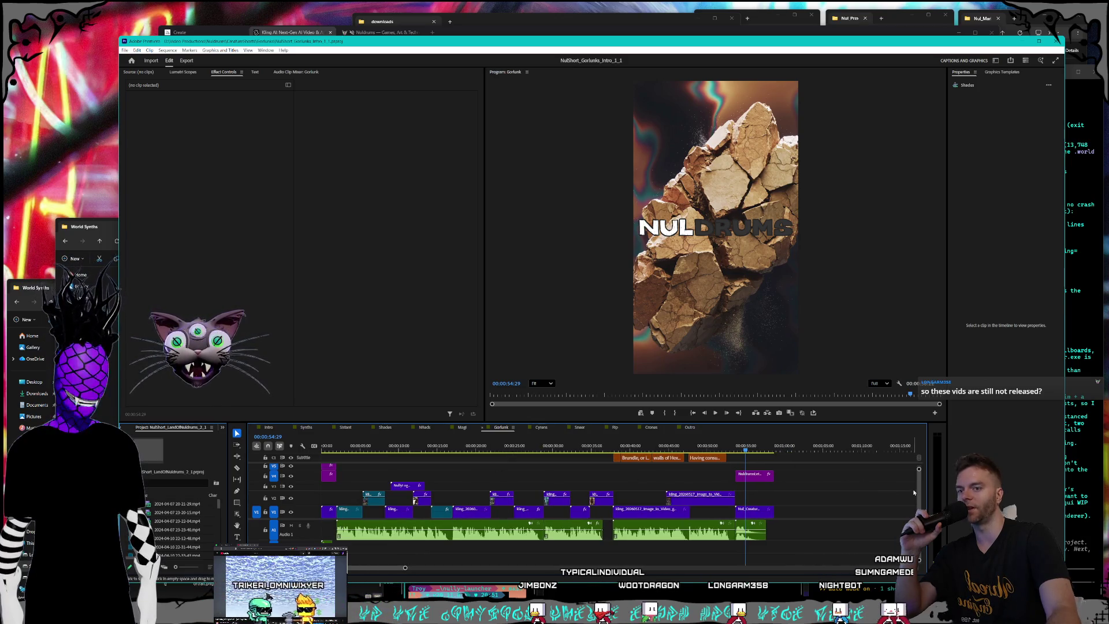
{"action": "left_click_drag", "start_coordinate": [919, 492], "coordinate": [917, 495]}
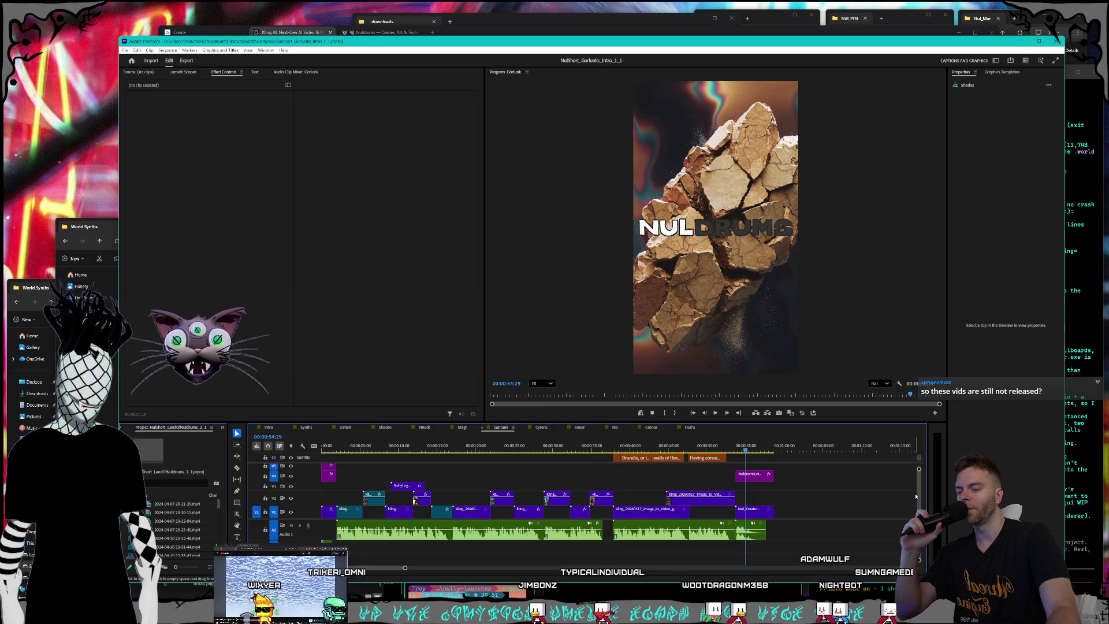
{"action": "mouse_move", "coordinate": [473, 450]}
{"action": "left_mouse_down"}
{"action": "mouse_move", "coordinate": [428, 448]}
{"action": "mouse_move", "coordinate": [444, 448]}
{"action": "left_mouse_up"}
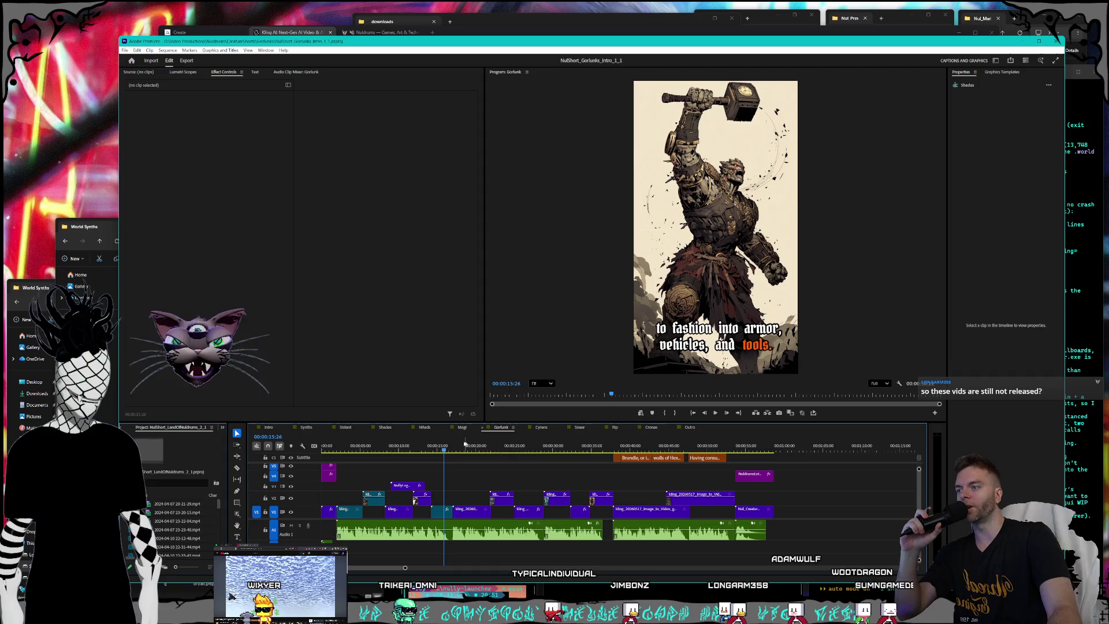
Fit the whole Cyrens sequence in view and scrub through it from the start.
{"action": "left_click", "coordinate": [538, 428]}
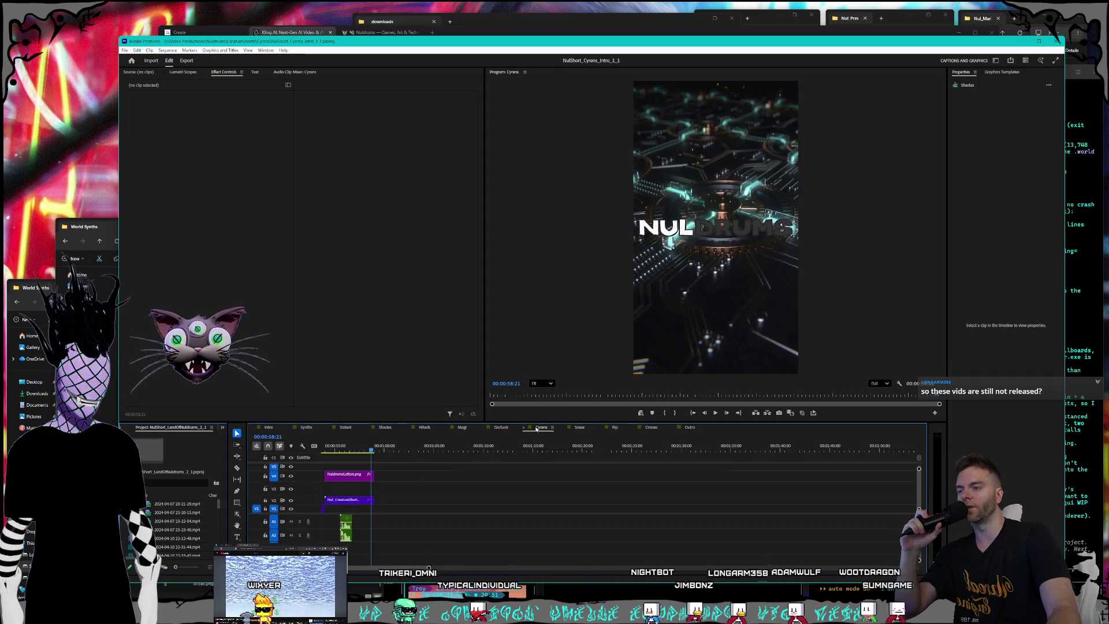
{"action": "key", "text": "backslash"}
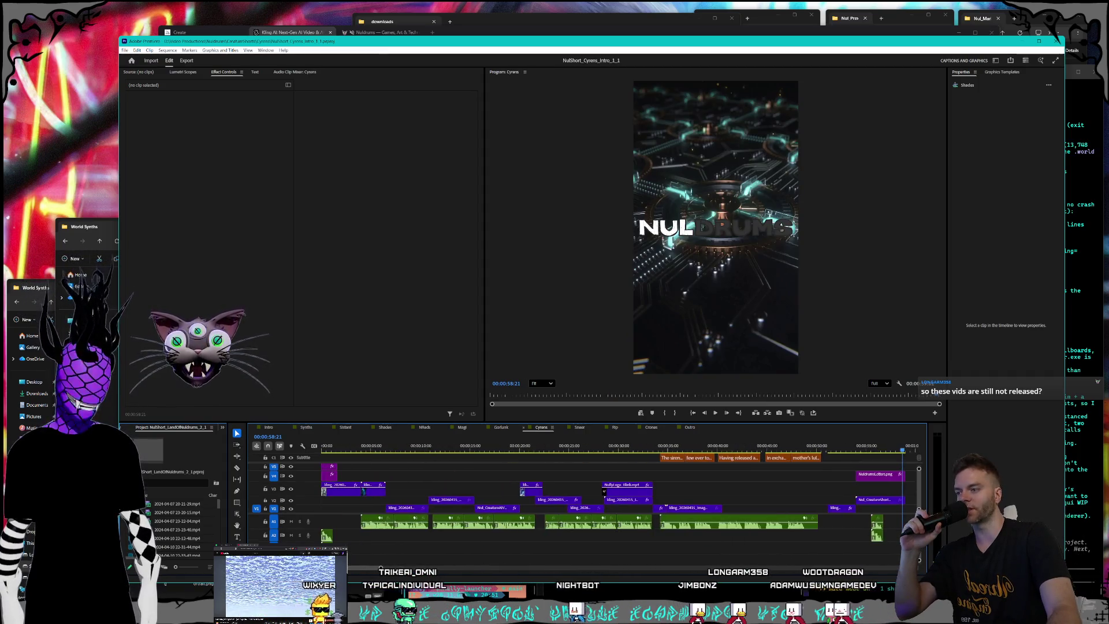
{"action": "left_click_drag", "start_coordinate": [336, 449], "coordinate": [535, 449]}
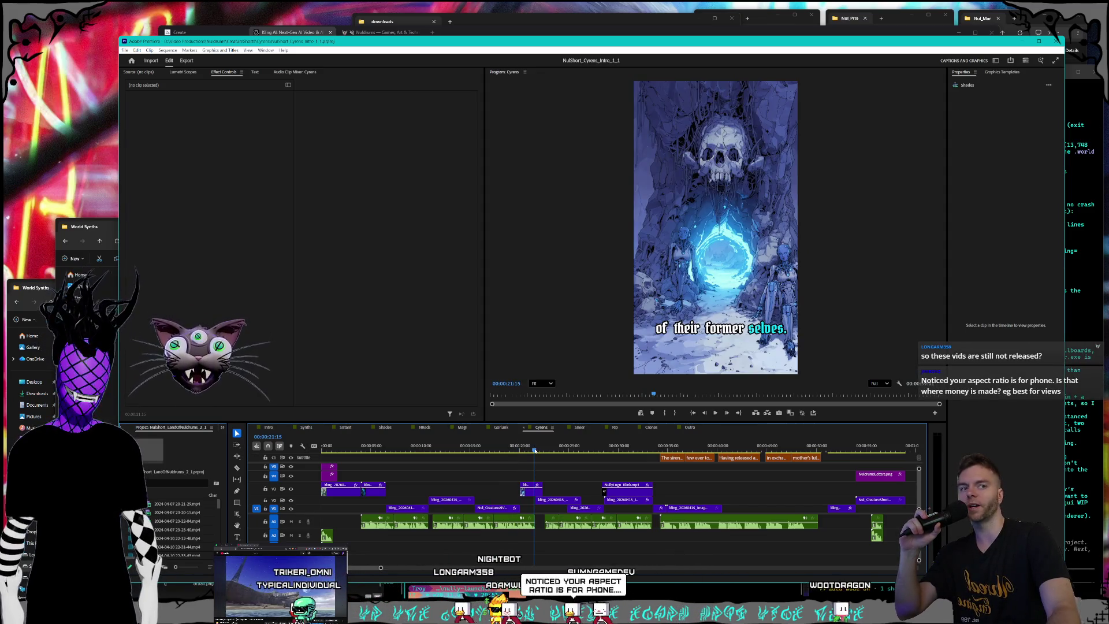
Preview the Sneerlins captions around 20 and 11 seconds, back to 'Dealers of rare treasures'.
{"action": "left_click", "coordinate": [580, 427]}
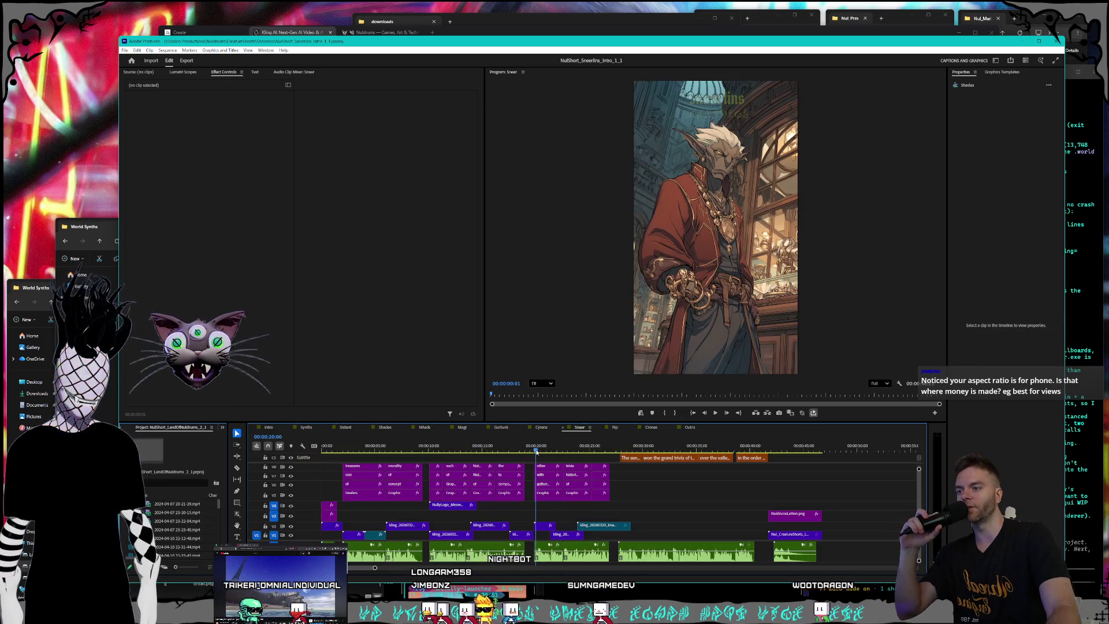
{"action": "left_click", "coordinate": [536, 450]}
{"action": "left_click_drag", "start_coordinate": [537, 451], "coordinate": [580, 448]}
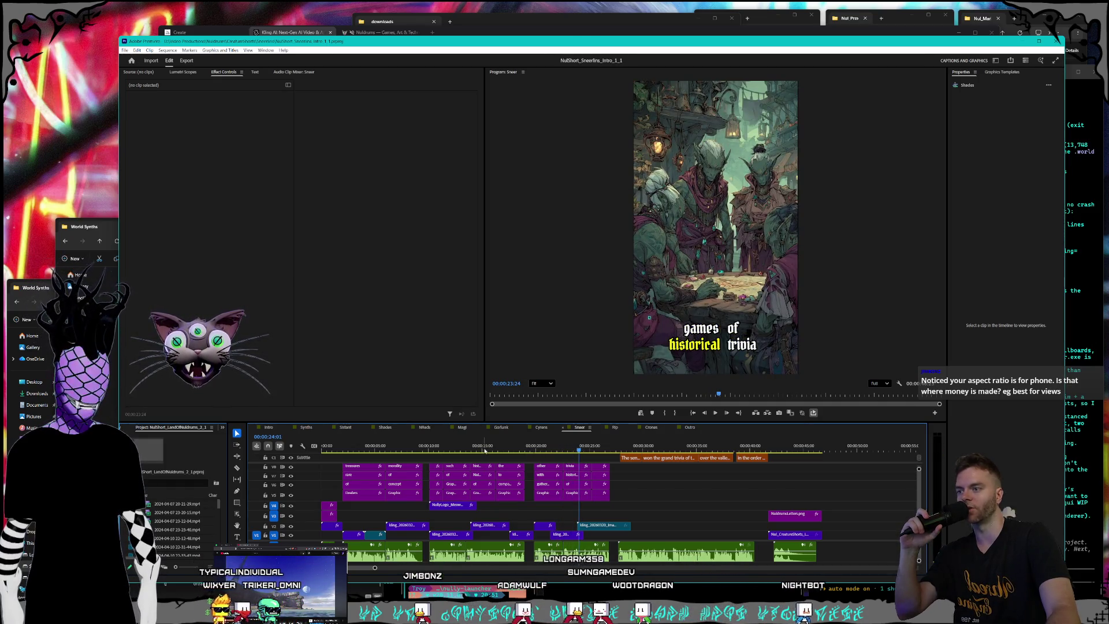
{"action": "left_click", "coordinate": [447, 451]}
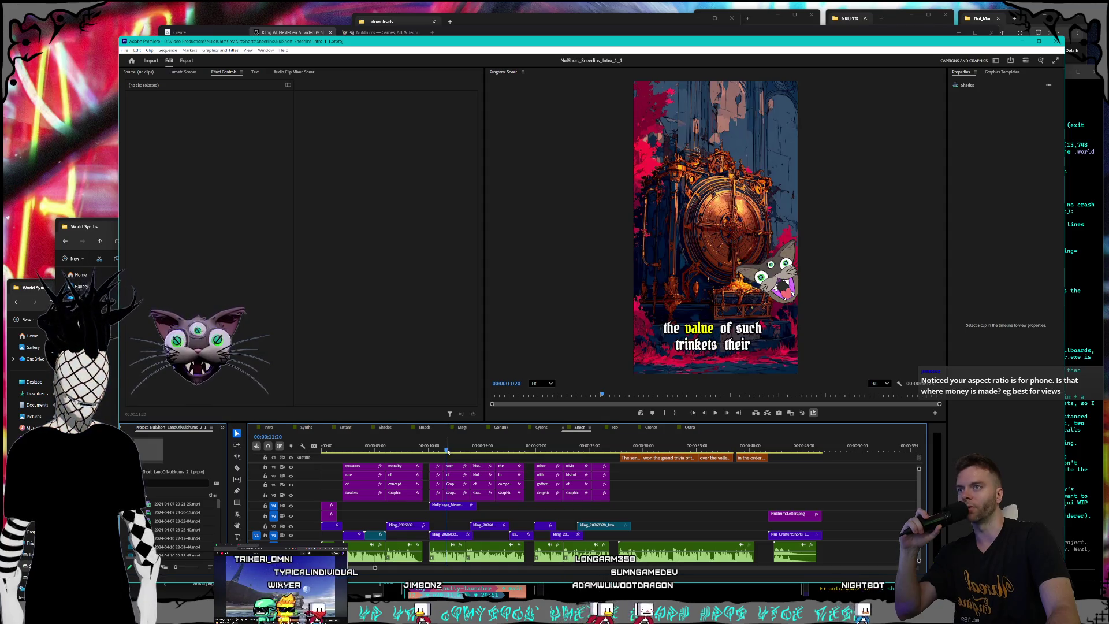
{"action": "left_click_drag", "start_coordinate": [436, 454], "coordinate": [368, 450]}
Scrub the Rippers short from about 41 to 19 to 46 seconds past the backed-into-a-corner caption.
{"action": "left_click", "coordinate": [615, 427]}
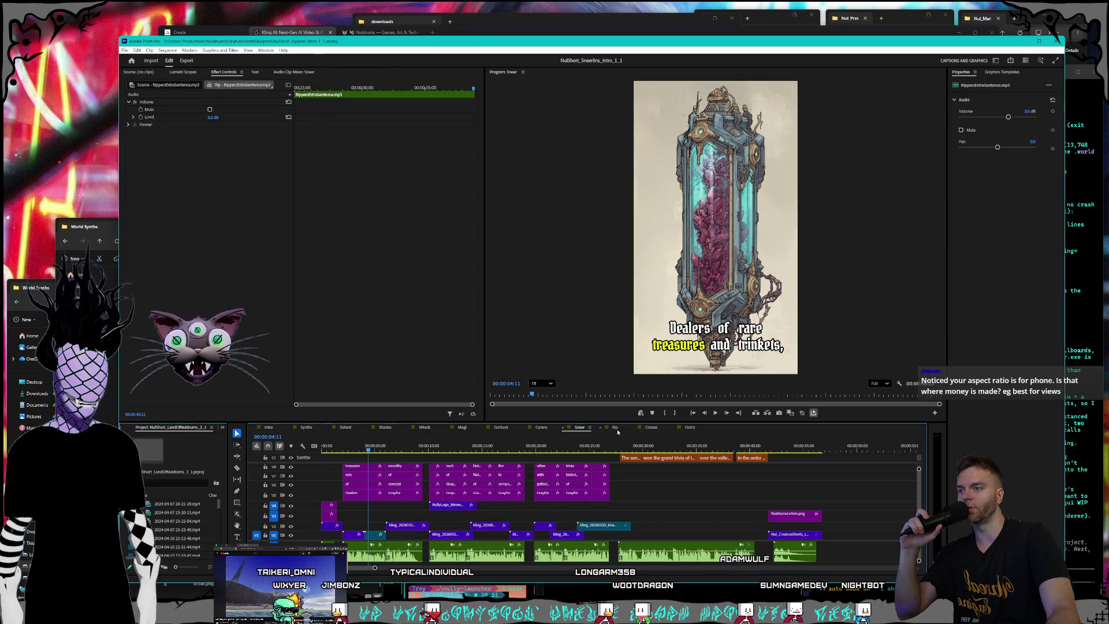
{"action": "mouse_move", "coordinate": [630, 451]}
{"action": "left_mouse_down"}
{"action": "mouse_move", "coordinate": [458, 449]}
{"action": "mouse_move", "coordinate": [488, 448]}
{"action": "left_mouse_up"}
{"action": "left_click", "coordinate": [468, 451]}
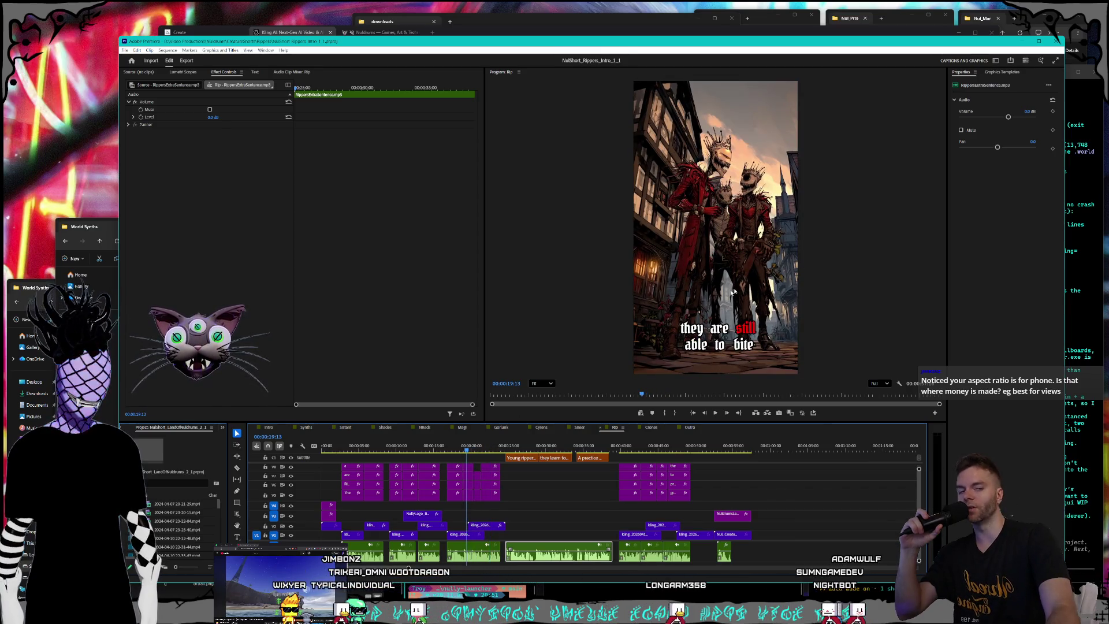
{"action": "mouse_move", "coordinate": [467, 451]}
{"action": "left_mouse_down"}
{"action": "mouse_move", "coordinate": [398, 457]}
{"action": "mouse_move", "coordinate": [666, 454]}
{"action": "left_mouse_up"}
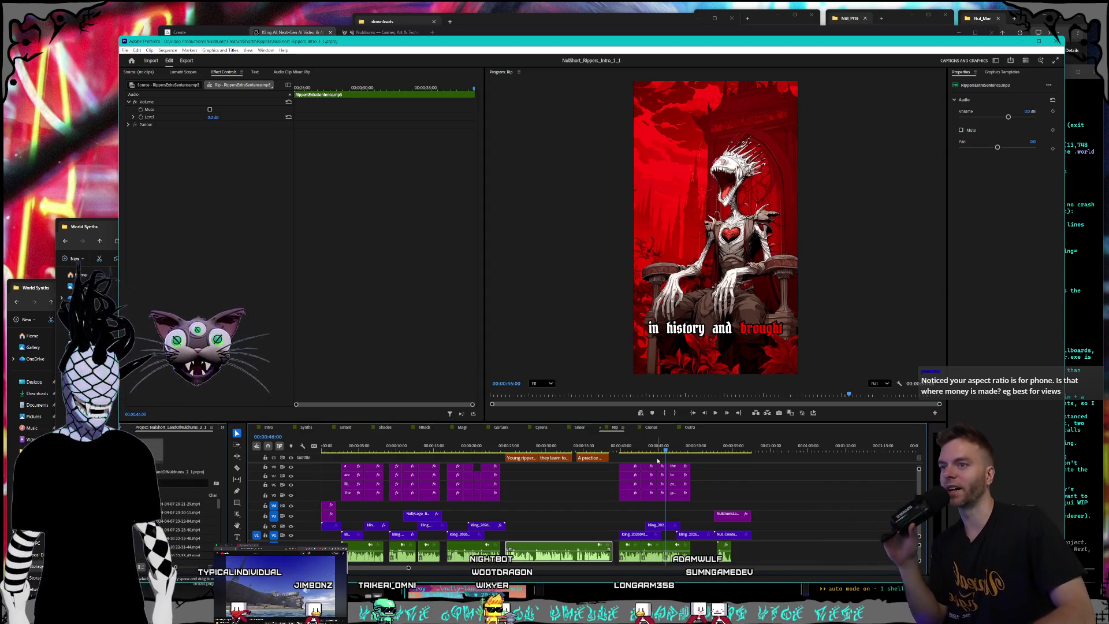
{"action": "left_click_drag", "start_coordinate": [666, 448], "coordinate": [667, 448]}
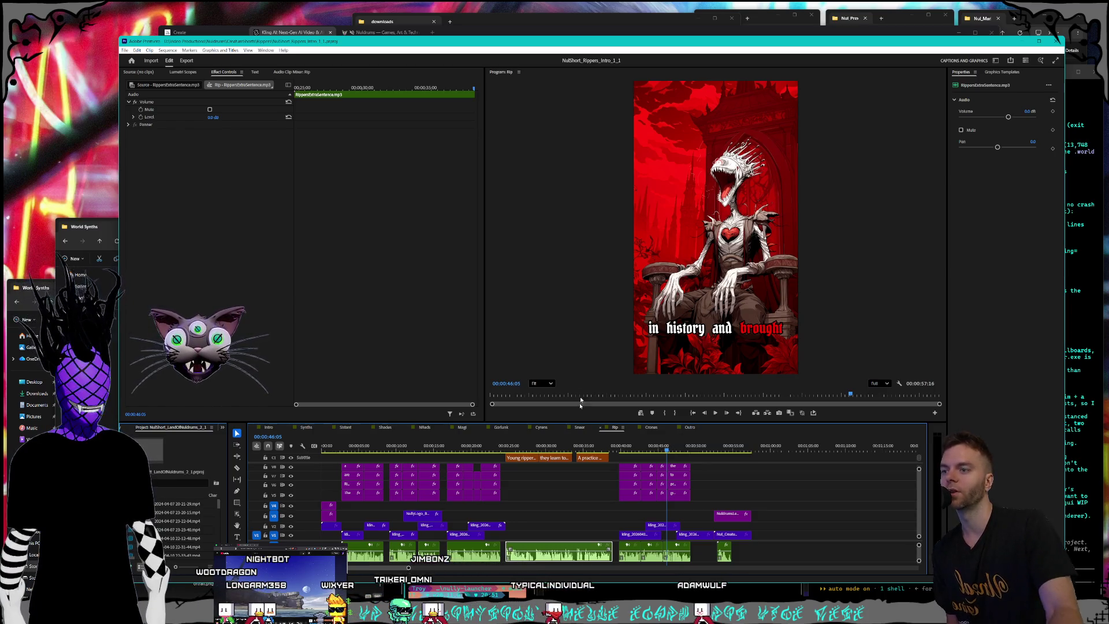
{"action": "left_click", "coordinate": [651, 427]}
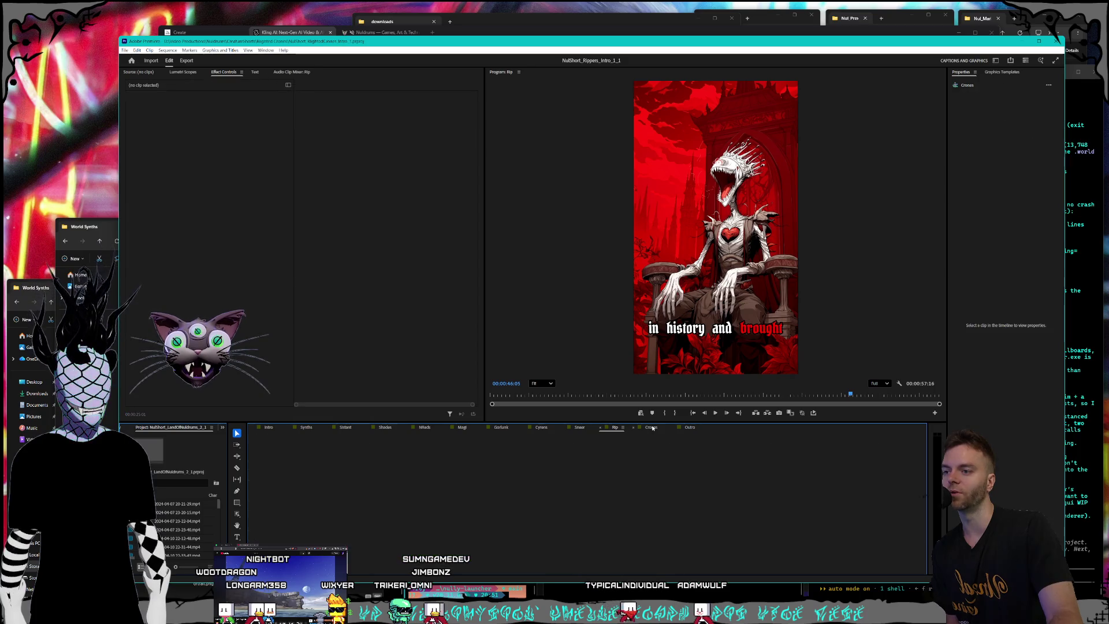
Step through the Crones captions back to the witchy word highlight.
{"action": "left_click", "coordinate": [516, 451]}
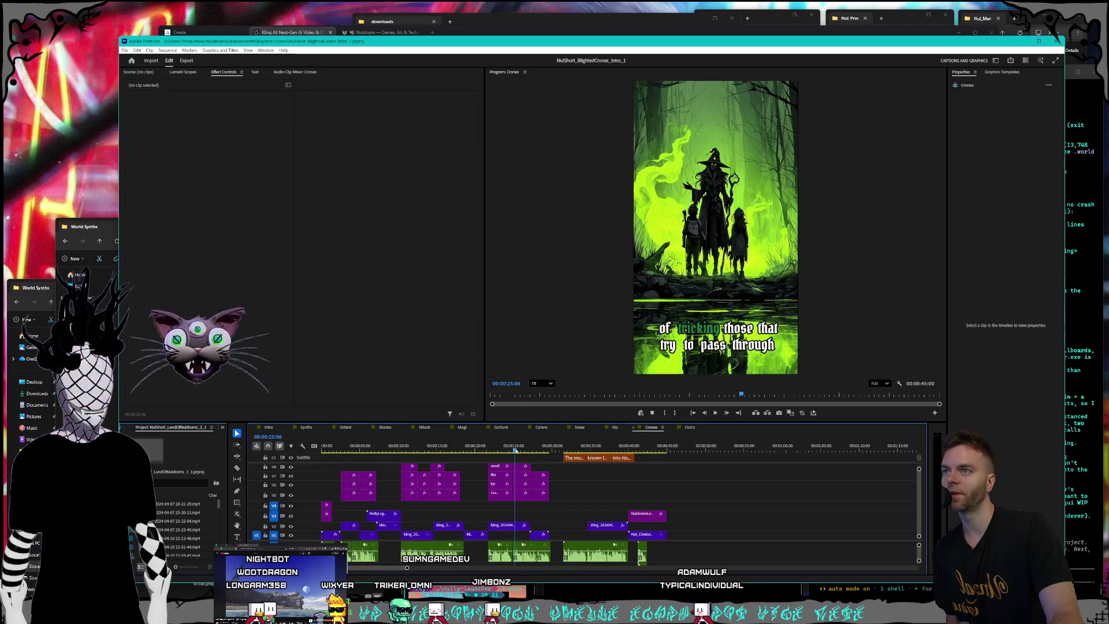
{"action": "left_click_drag", "start_coordinate": [516, 451], "coordinate": [507, 455]}
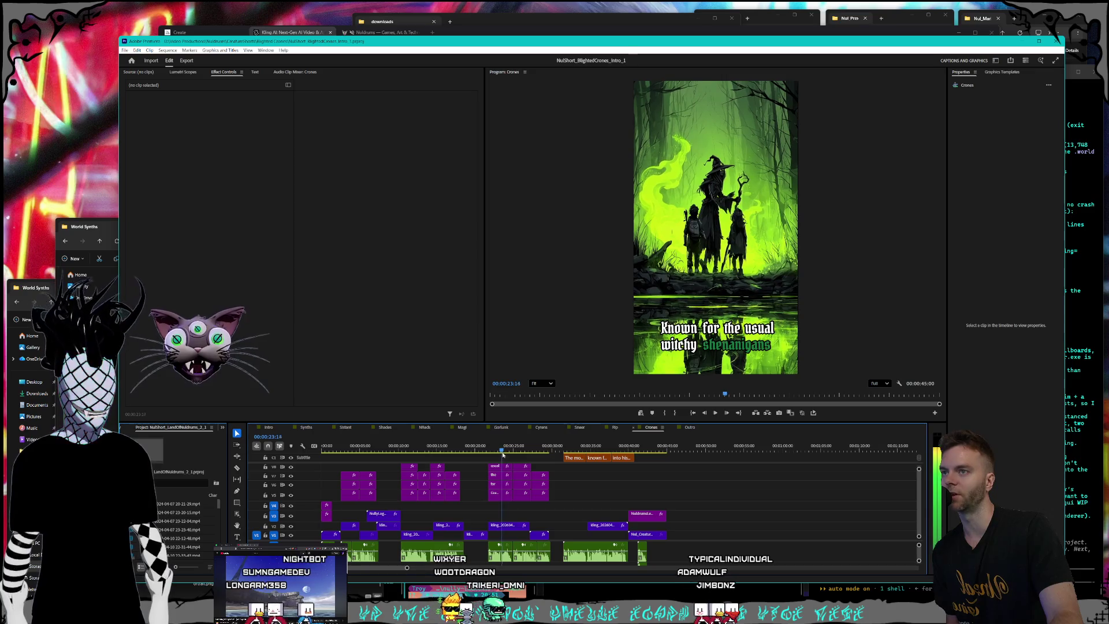
{"action": "key", "text": "Left"}
{"action": "key", "text": "Left"}
{"action": "key", "text": "Left"}
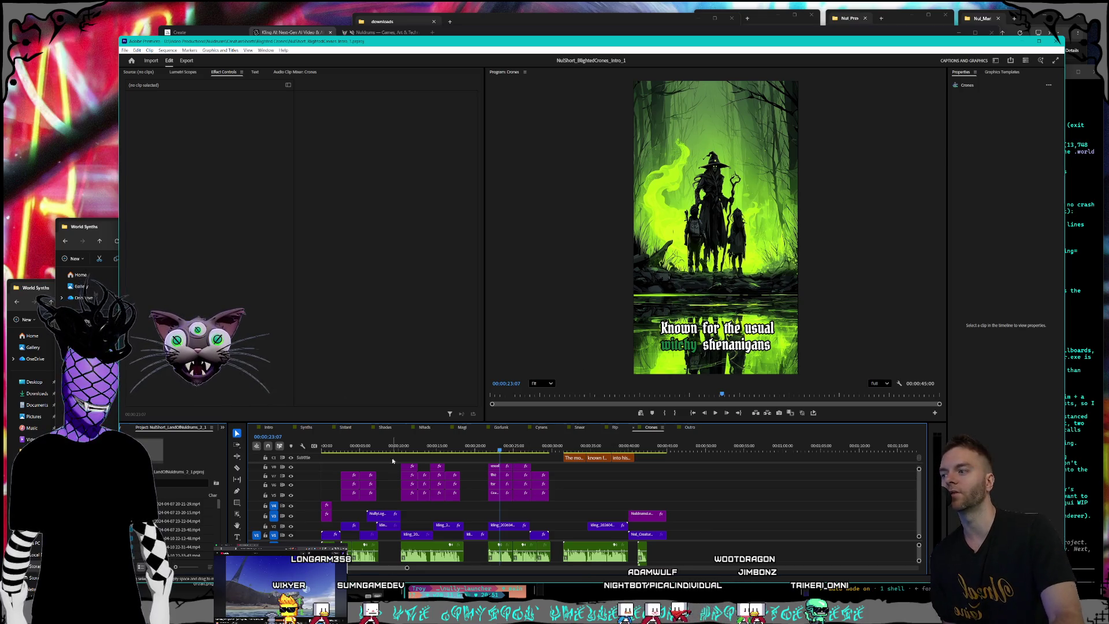
Check the World Synths city shot and subtitle at about 34 seconds, then bring Kling AI forward.
{"action": "left_click", "coordinate": [307, 428]}
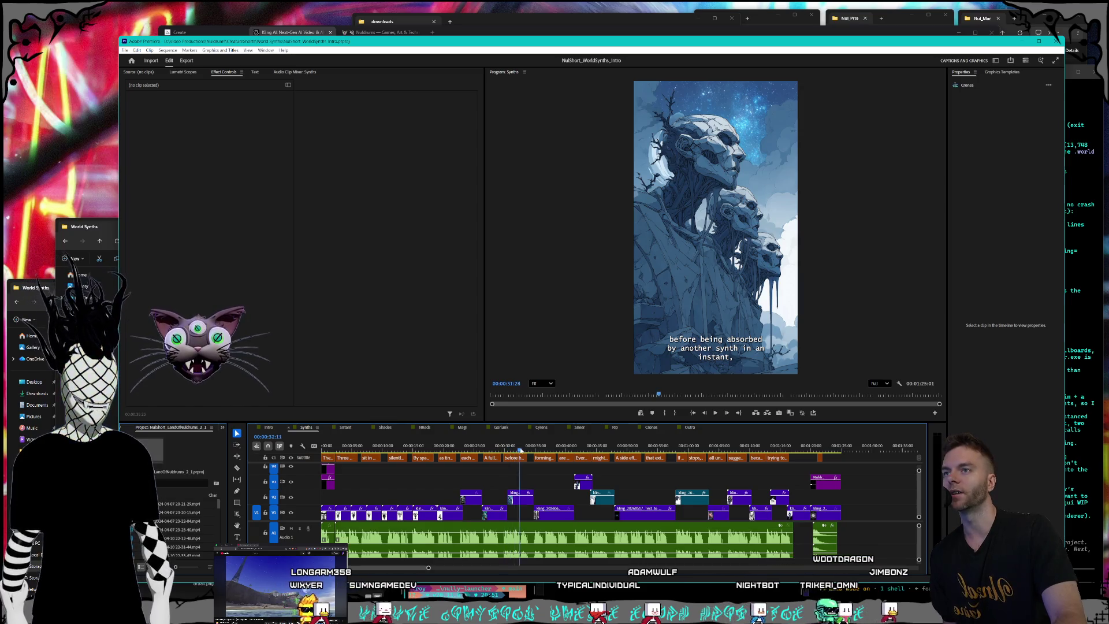
{"action": "left_click", "coordinate": [529, 448]}
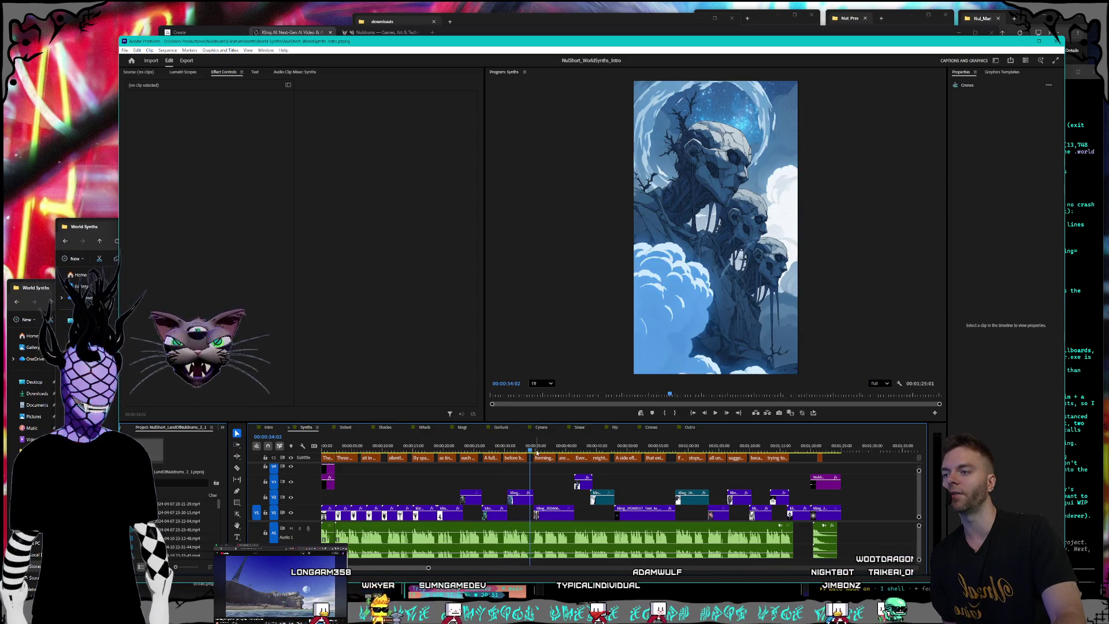
{"action": "left_click", "coordinate": [538, 449]}
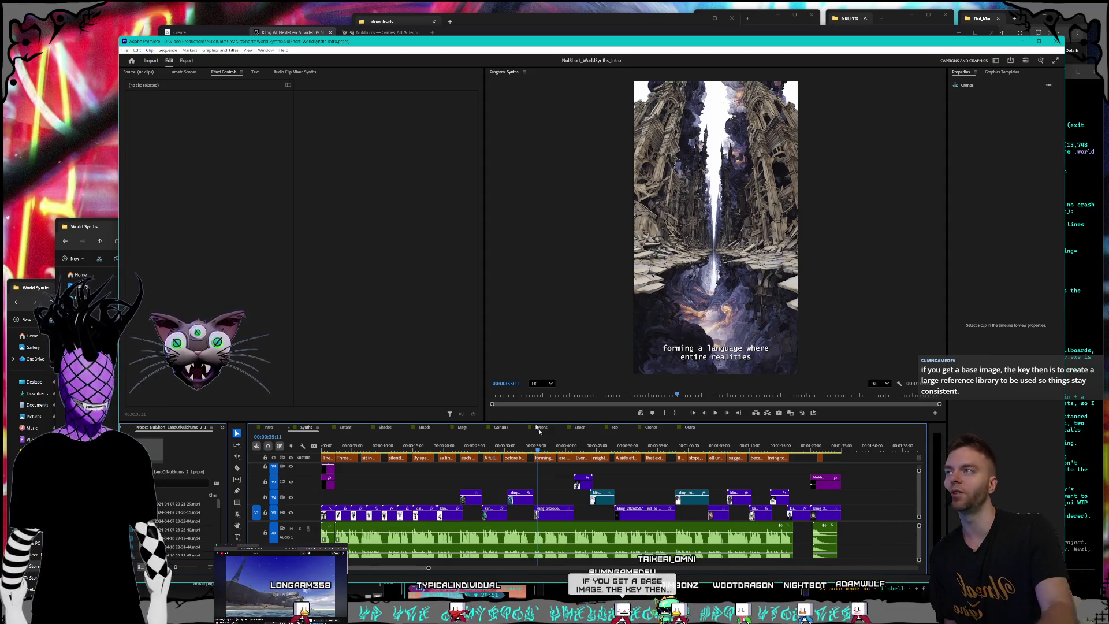
{"action": "left_click", "coordinate": [534, 36]}
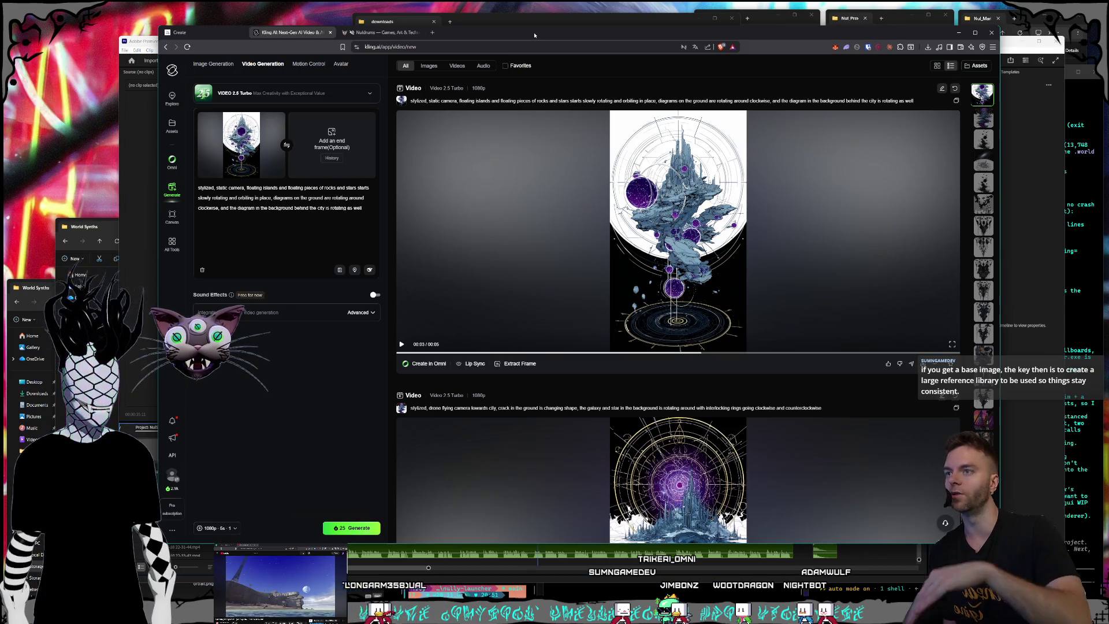
Open the Nuldrums website, zoom into the towers location, then the Magic Mountains location.
{"action": "left_click", "coordinate": [386, 32]}
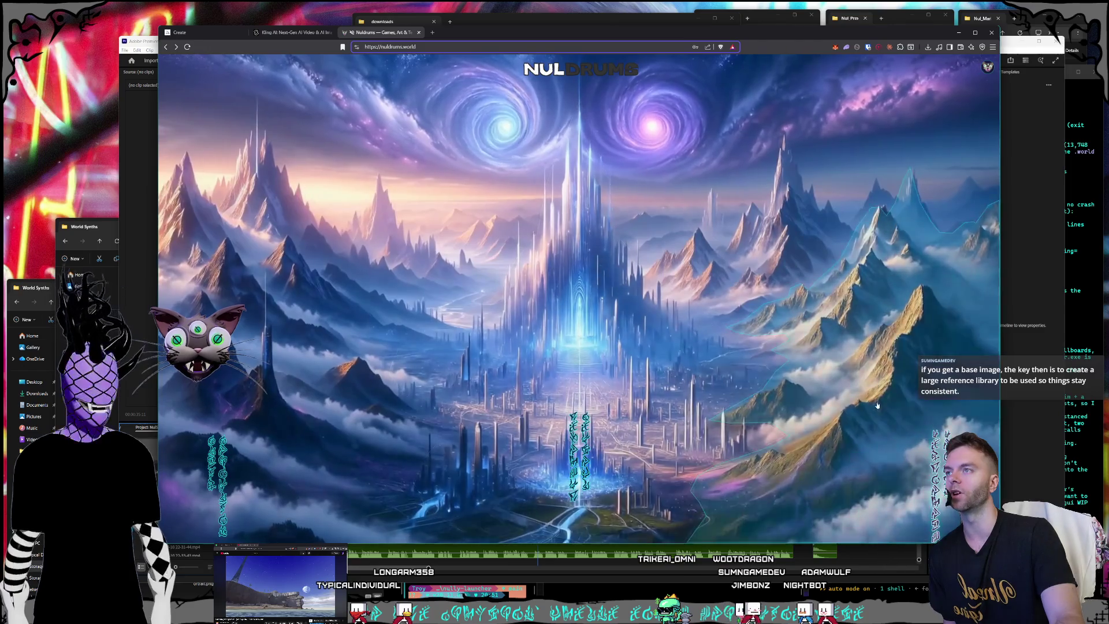
{"action": "left_click", "coordinate": [541, 348]}
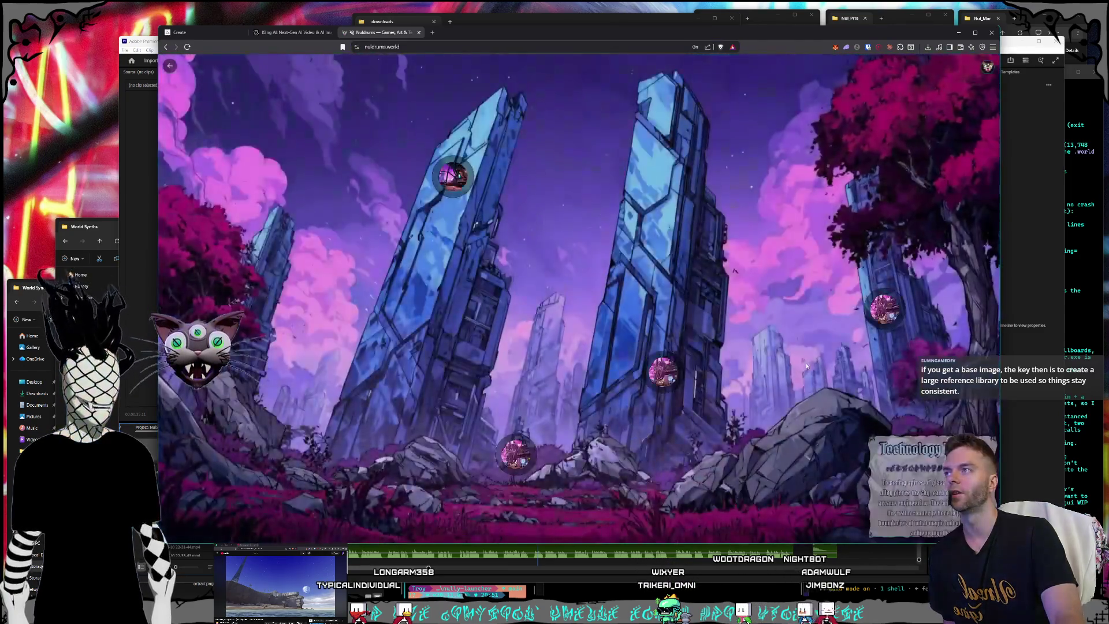
{"action": "key", "text": "Escape"}
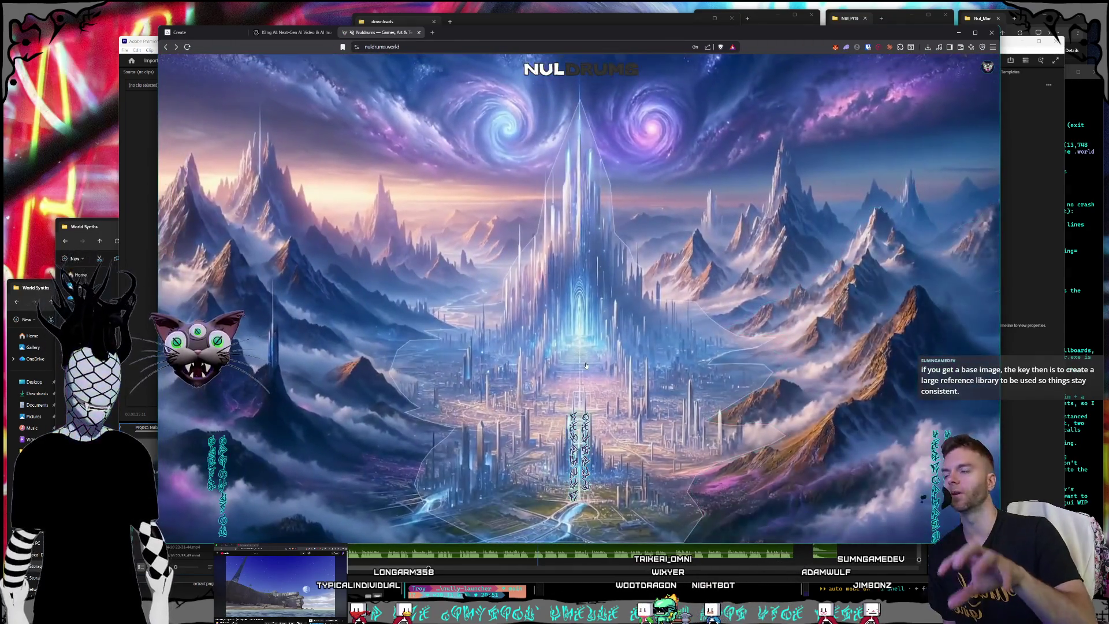
{"action": "left_click", "coordinate": [312, 444]}
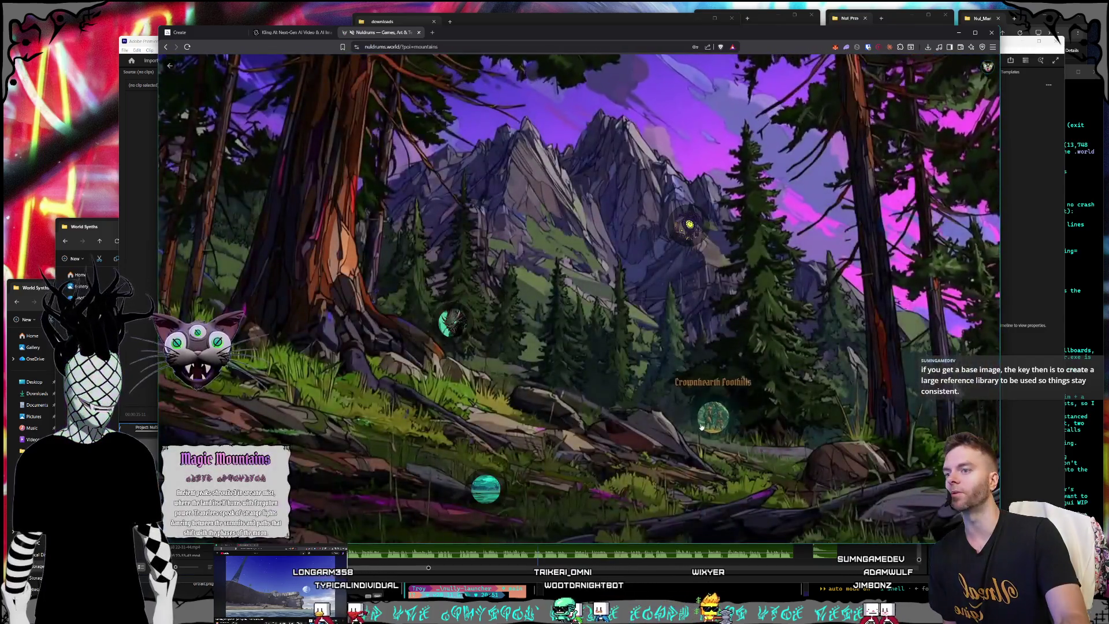
Browse the Crownhearth Foothills views: treehouse and sky, dark treehouse, forest riders treehouse.
{"action": "left_click", "coordinate": [702, 426]}
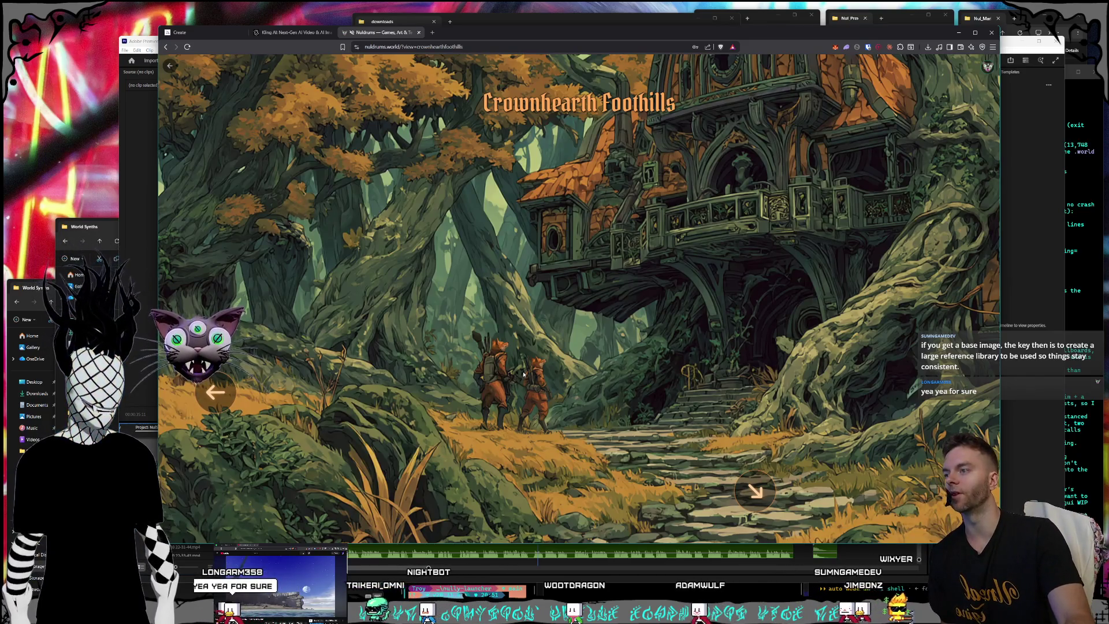
{"action": "left_click", "coordinate": [689, 438]}
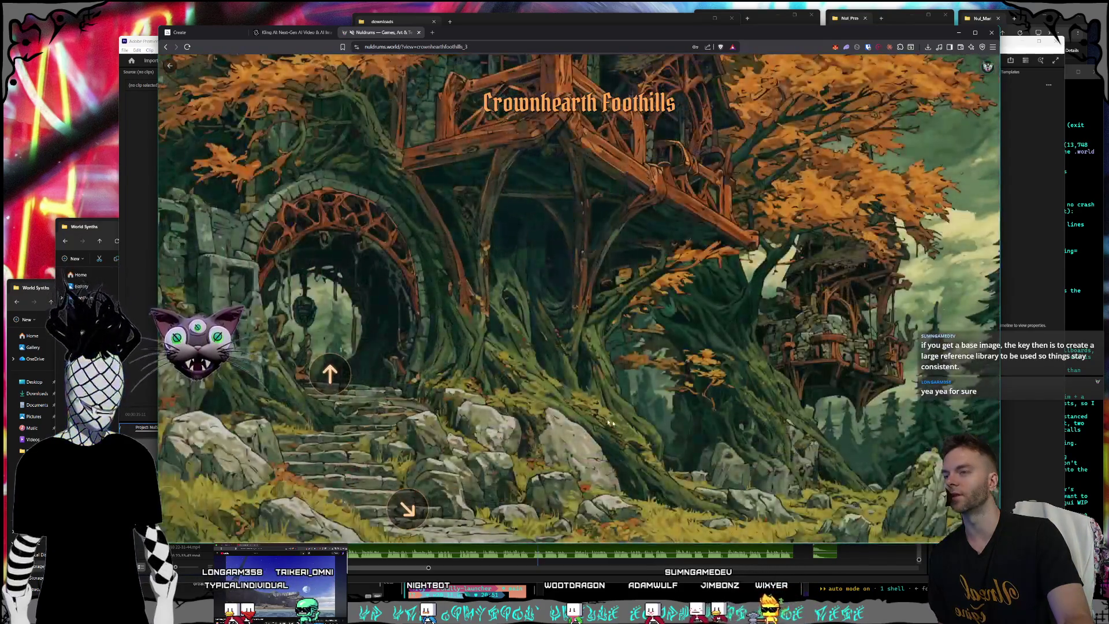
{"action": "left_click", "coordinate": [340, 377]}
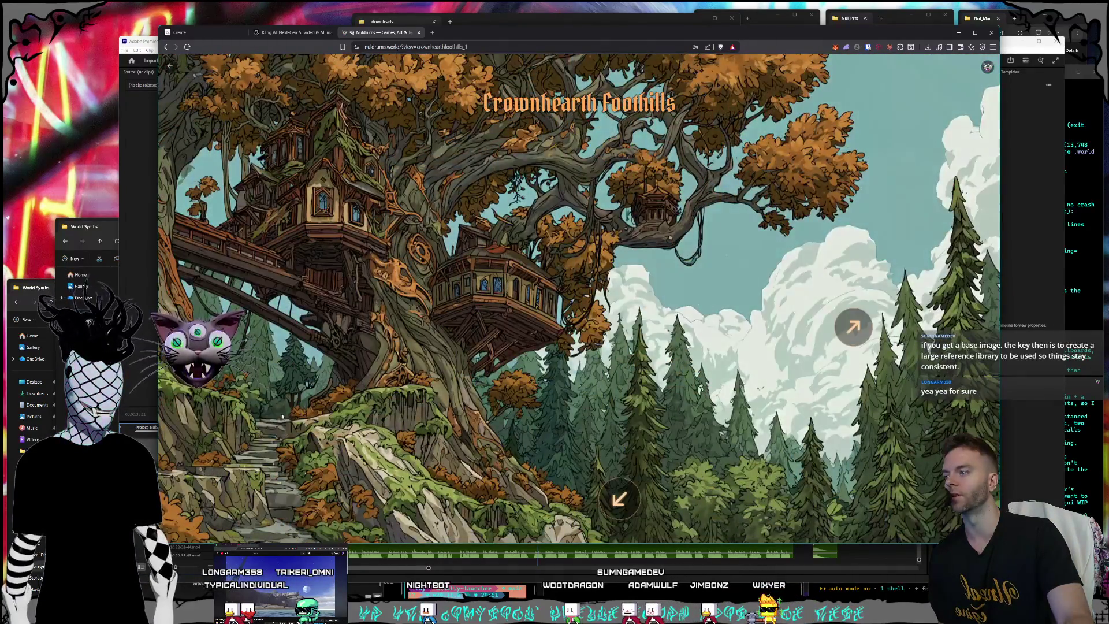
{"action": "left_click", "coordinate": [278, 415]}
{"action": "left_click", "coordinate": [628, 486]}
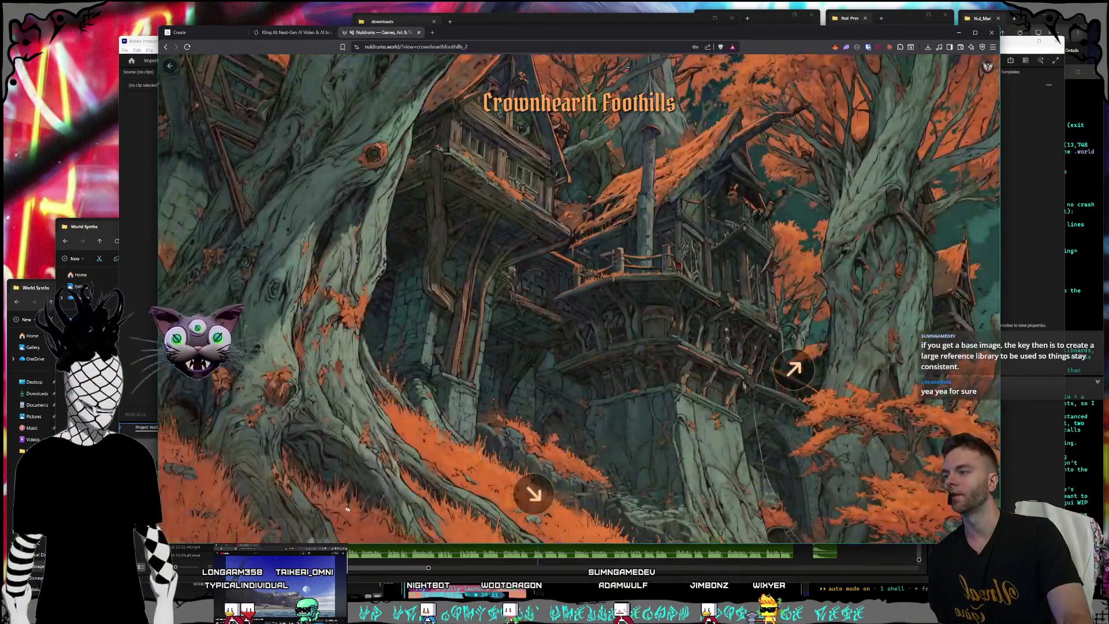
{"action": "left_click", "coordinate": [521, 495]}
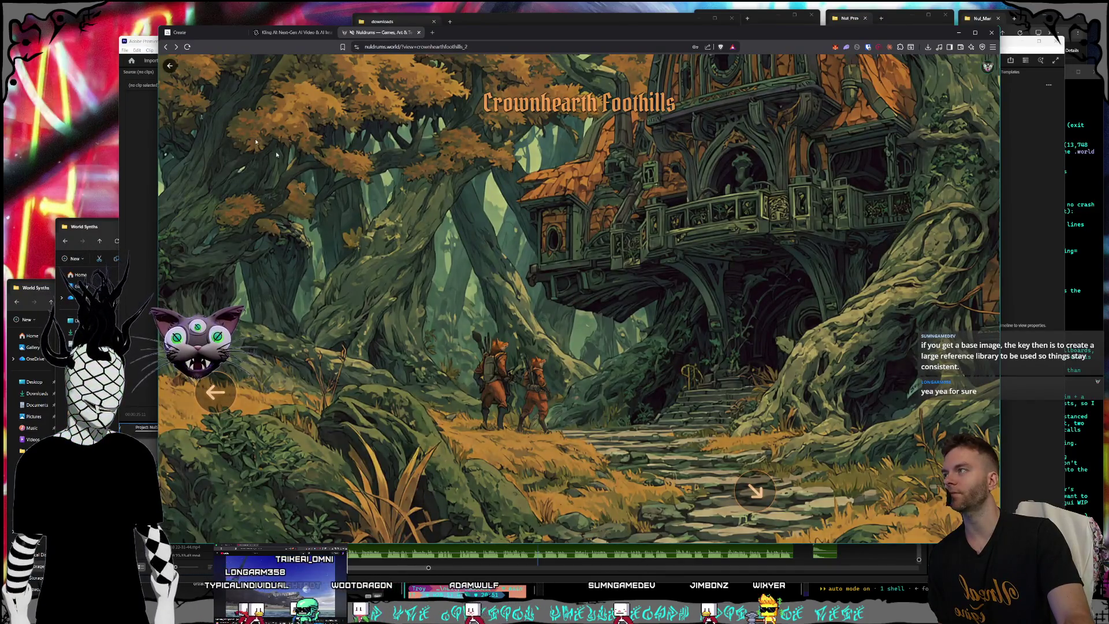
Visit the Magic Mountains cloudy mountain city view, then bring Premiere Pro to the front.
{"action": "left_click", "coordinate": [171, 67]}
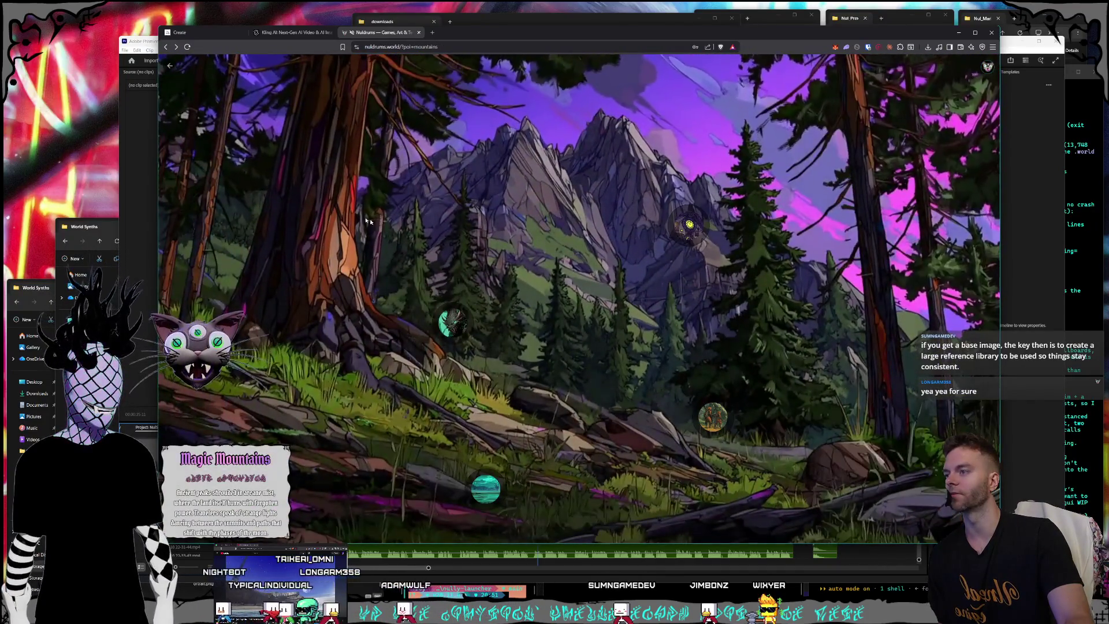
{"action": "left_click", "coordinate": [452, 322]}
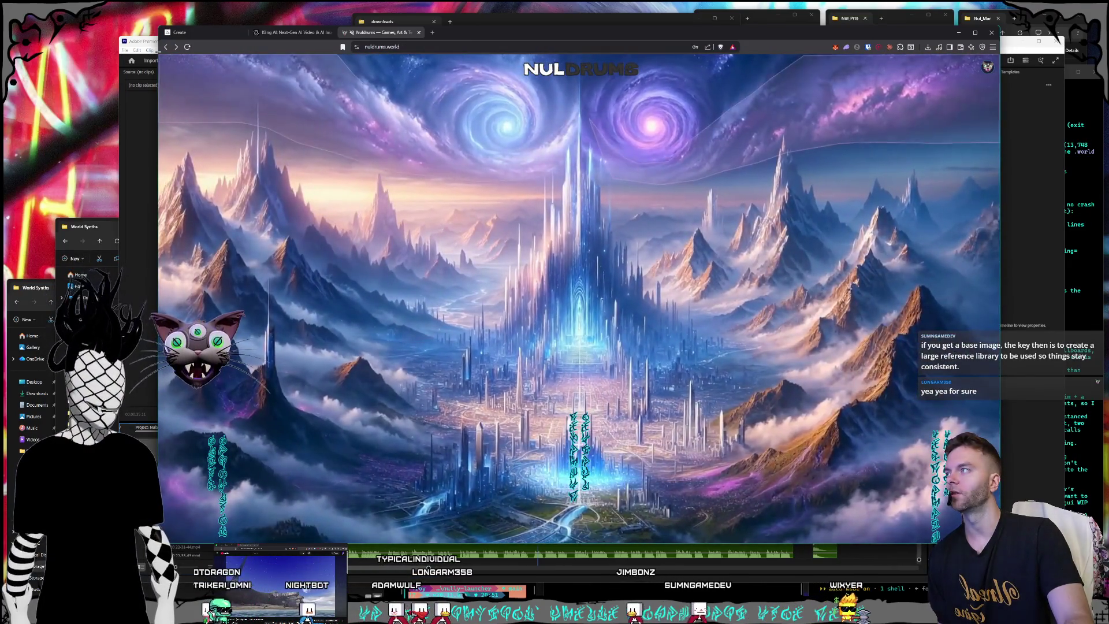
{"action": "left_click", "coordinate": [139, 41]}
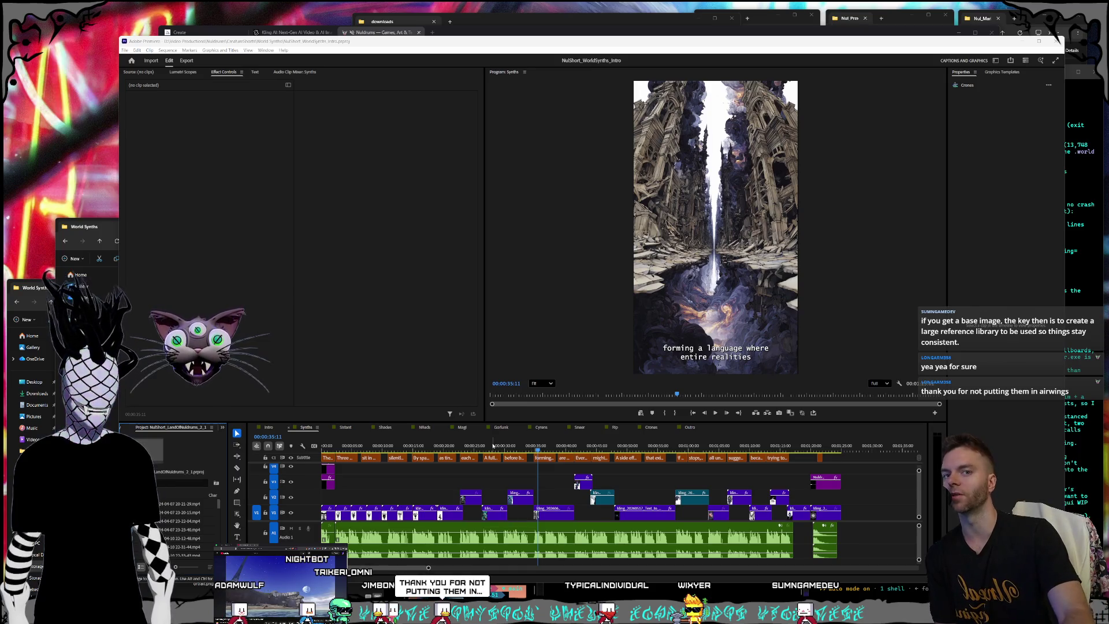
Scrub the WorldSynths short forward to a later subtitled frame, then return to the Nuldrums site.
{"action": "left_click", "coordinate": [571, 447]}
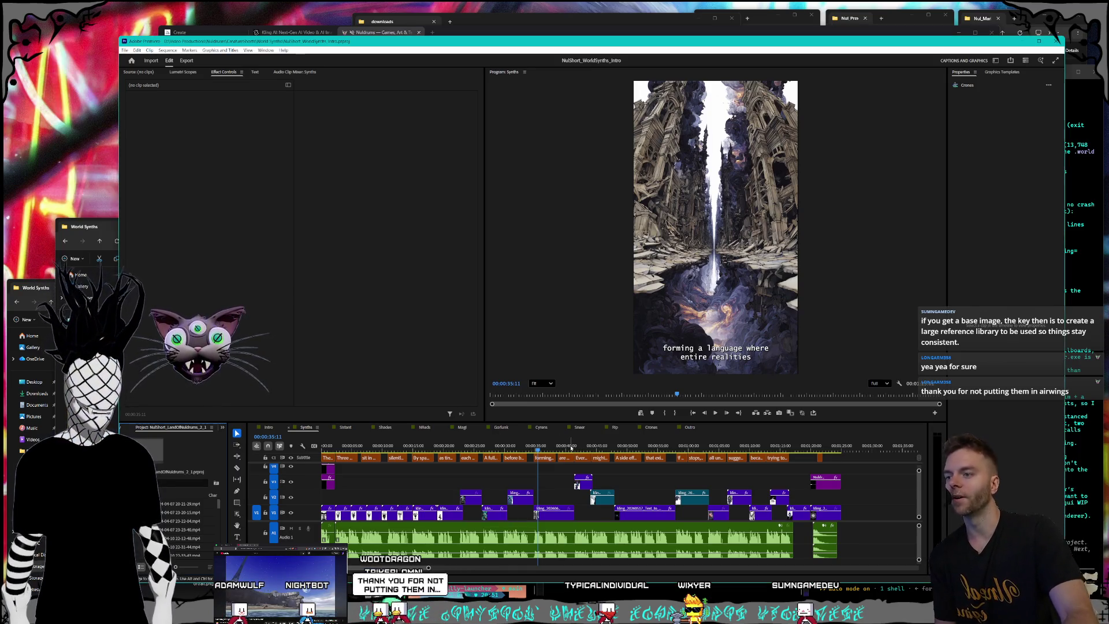
{"action": "left_click_drag", "start_coordinate": [571, 448], "coordinate": [625, 447]}
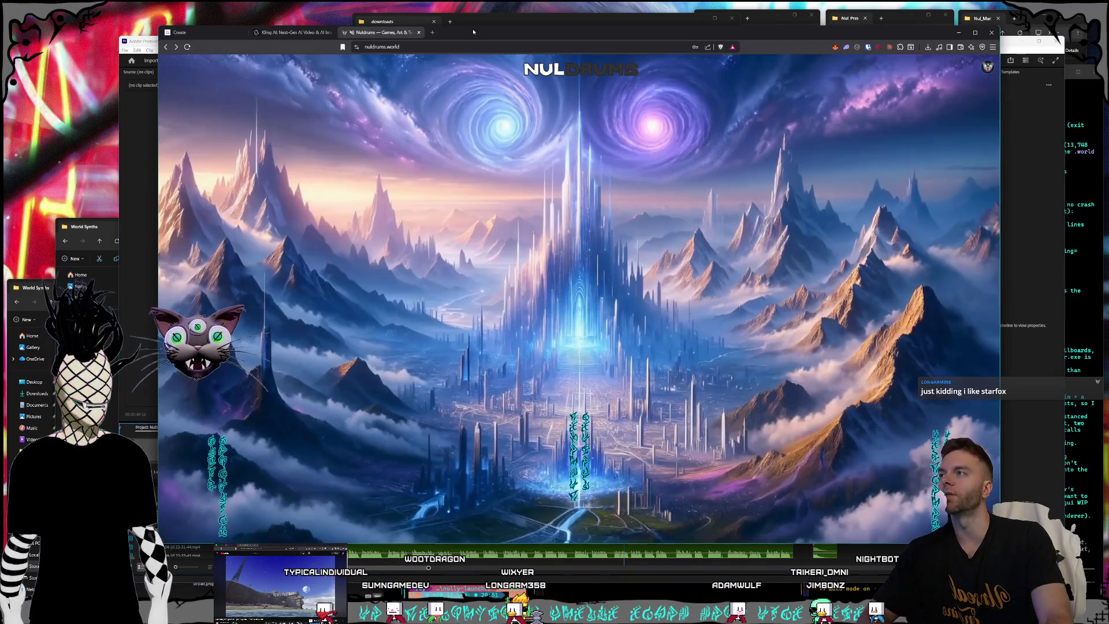
{"action": "left_click", "coordinate": [584, 32]}
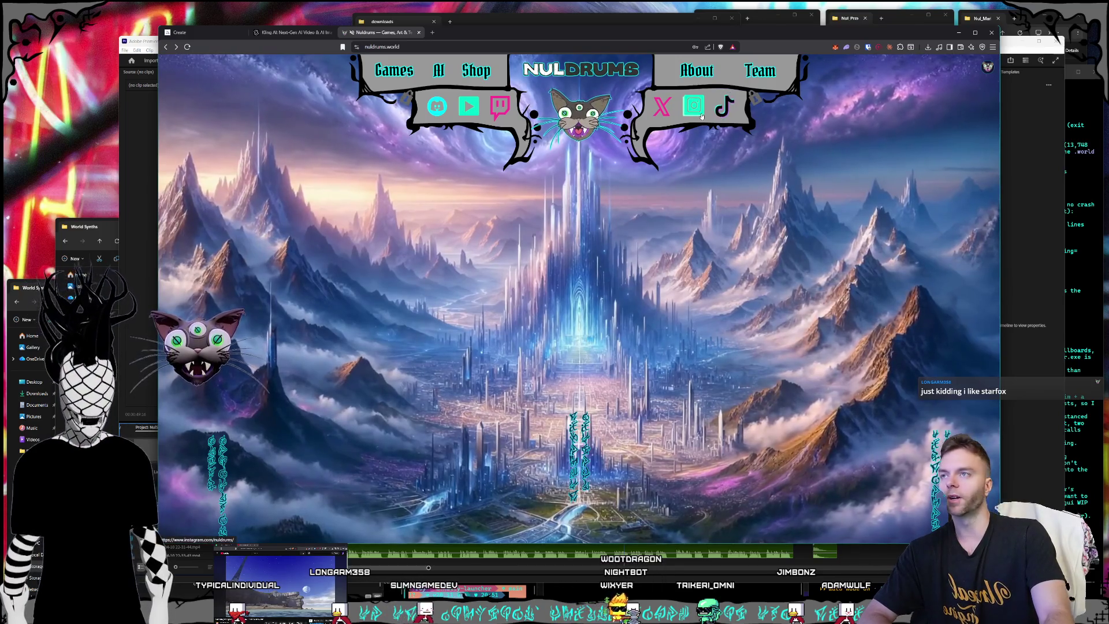
Open the Nuldrums Instagram profile and page through the three-faced skull post's images.
{"action": "left_click", "coordinate": [694, 107]}
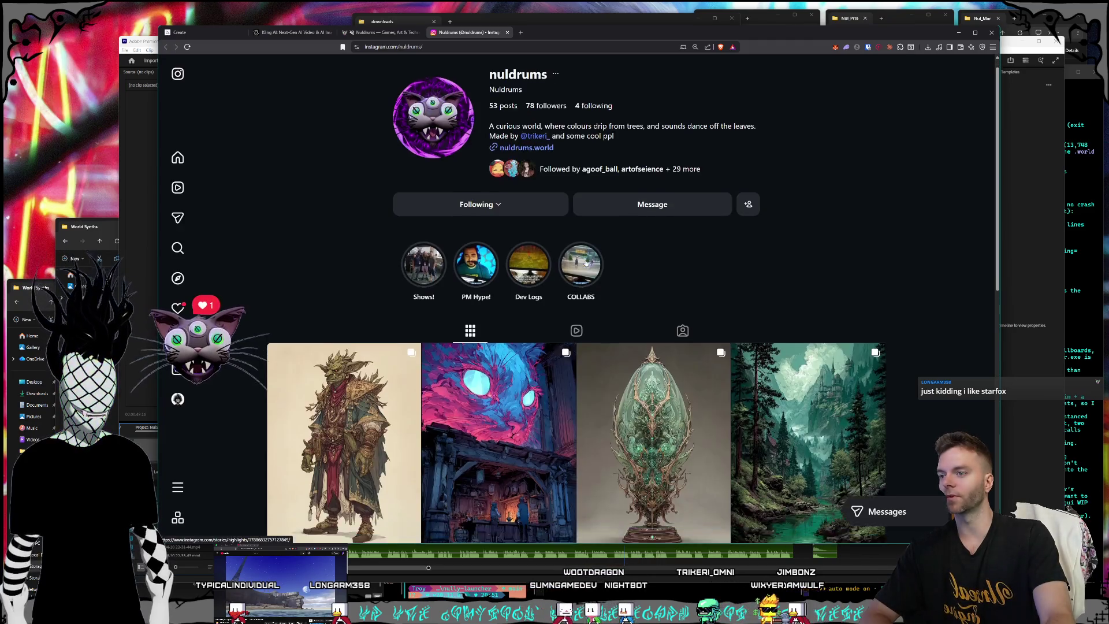
{"action": "scroll", "coordinate": [588, 264], "scroll_direction": "down", "scroll_amount": 4}
{"action": "scroll", "coordinate": [588, 264], "scroll_direction": "down", "scroll_amount": 1}
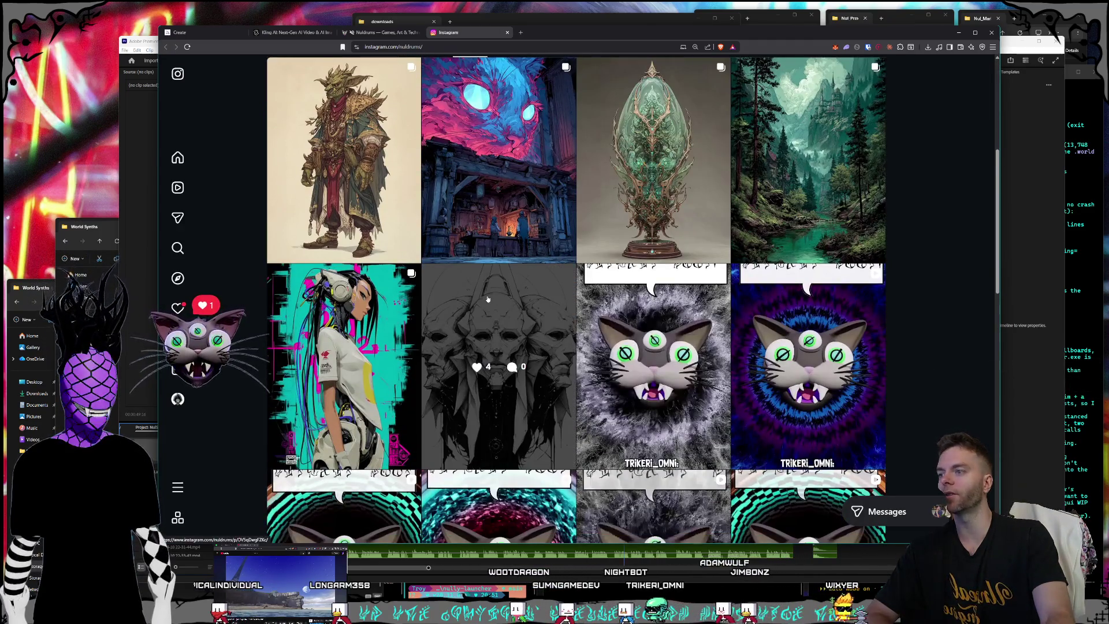
{"action": "left_click", "coordinate": [494, 300]}
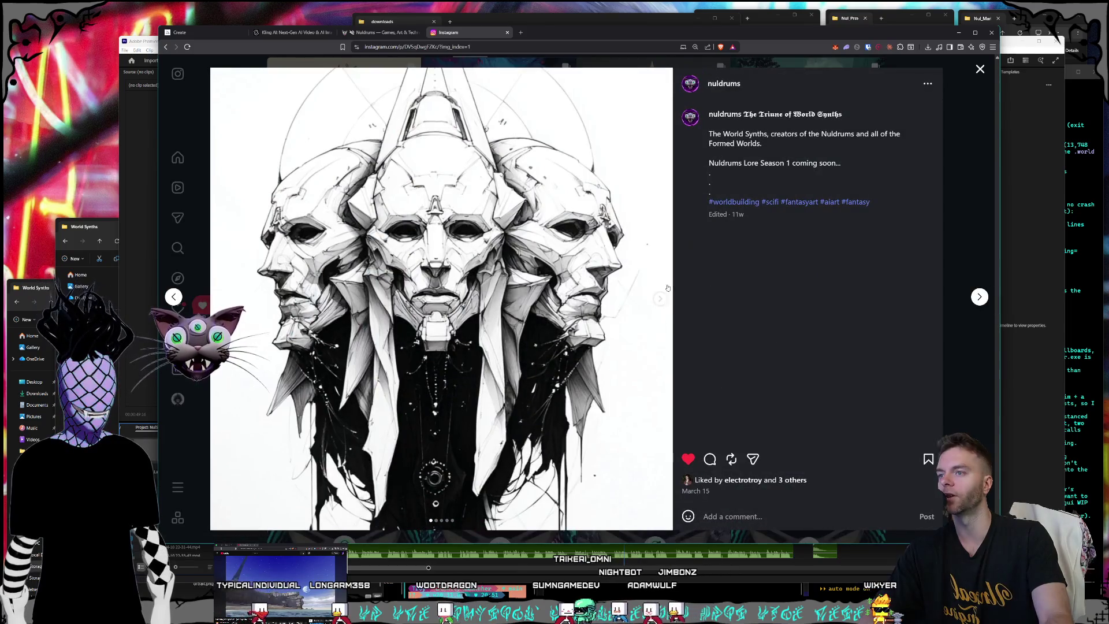
{"action": "left_click", "coordinate": [658, 299]}
{"action": "left_click", "coordinate": [659, 299]}
{"action": "left_click", "coordinate": [659, 299]}
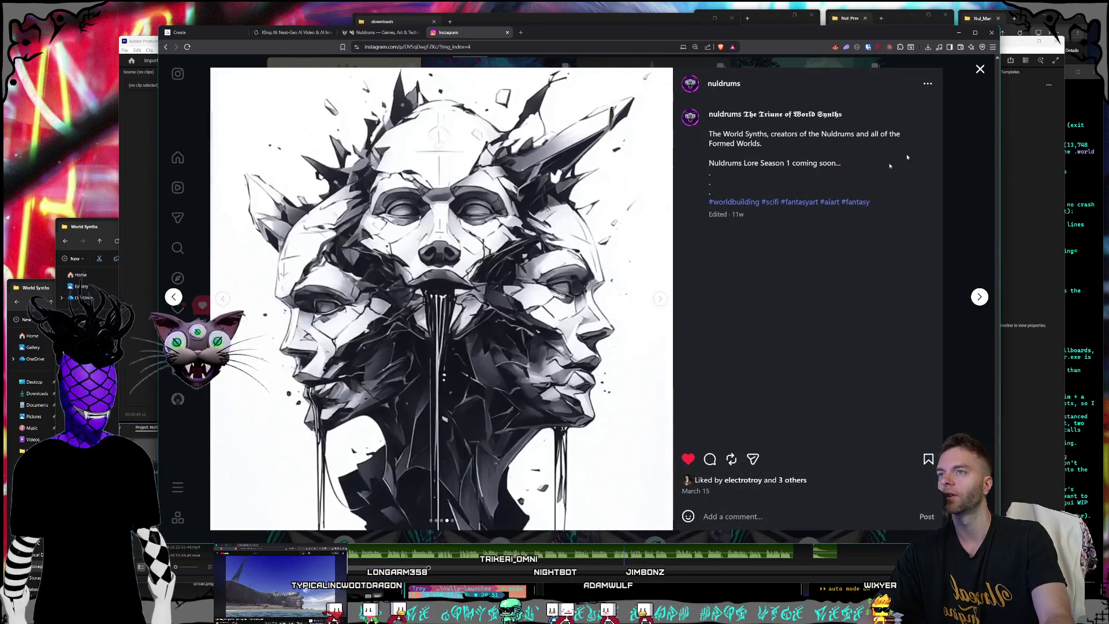
{"action": "left_click", "coordinate": [981, 70]}
Page through the goblin character post to its tavern scene image.
{"action": "scroll", "coordinate": [506, 347], "scroll_direction": "up", "scroll_amount": 1}
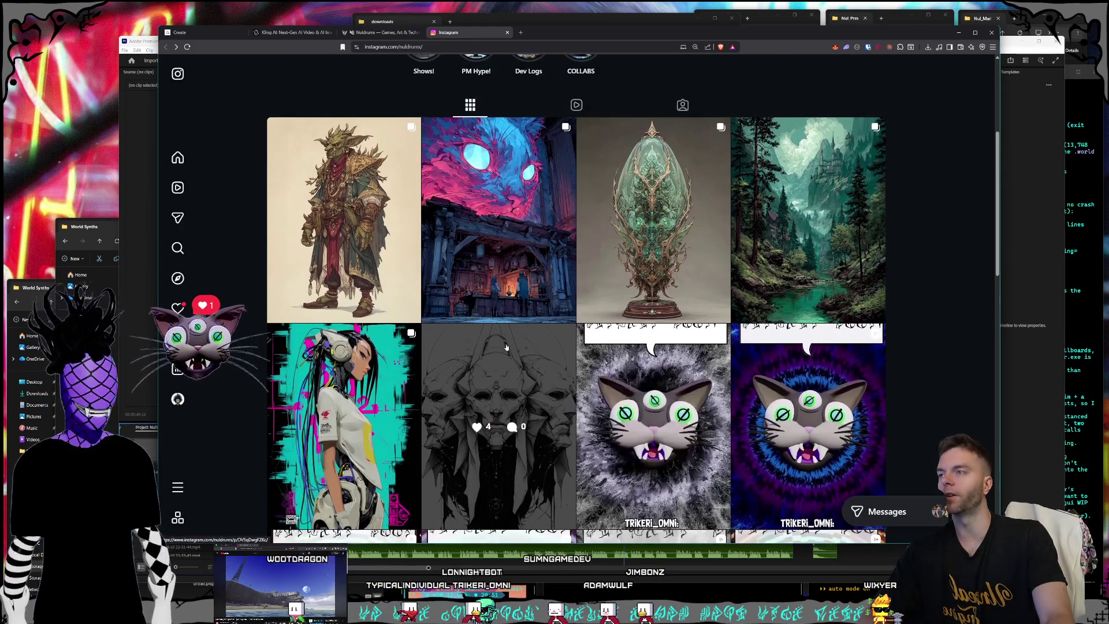
{"action": "left_click", "coordinate": [354, 172]}
{"action": "left_click", "coordinate": [660, 298]}
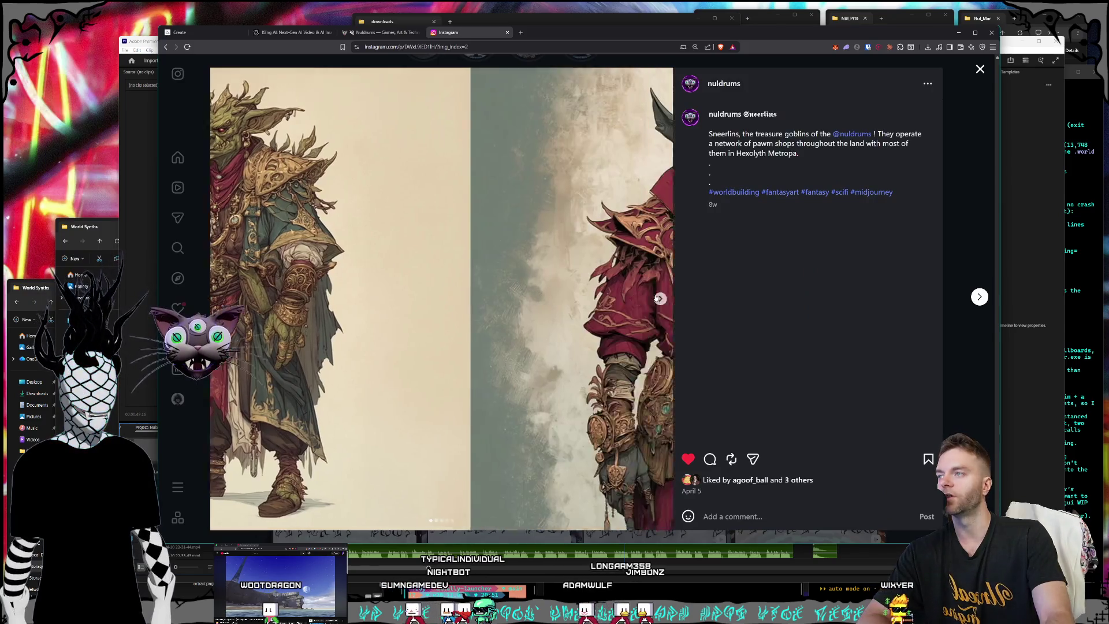
{"action": "left_click", "coordinate": [660, 298]}
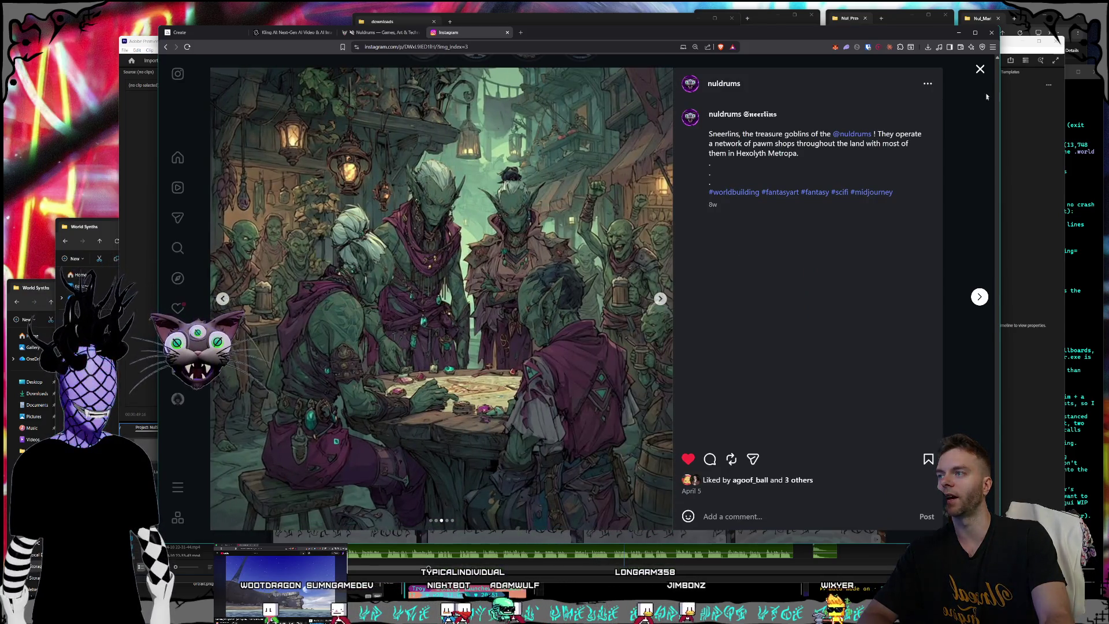
{"action": "key", "text": "Escape"}
Page through the tavern cat post's images, including the teal cat tavern, to the last one.
{"action": "left_click", "coordinate": [487, 290]}
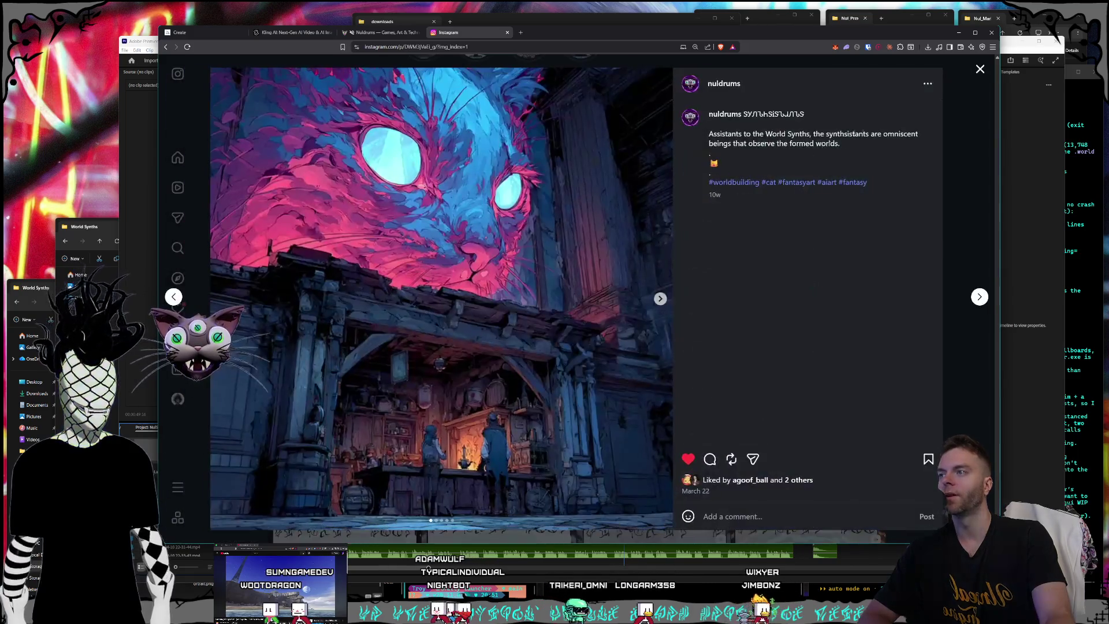
{"action": "left_click", "coordinate": [660, 298]}
{"action": "left_click", "coordinate": [660, 299]}
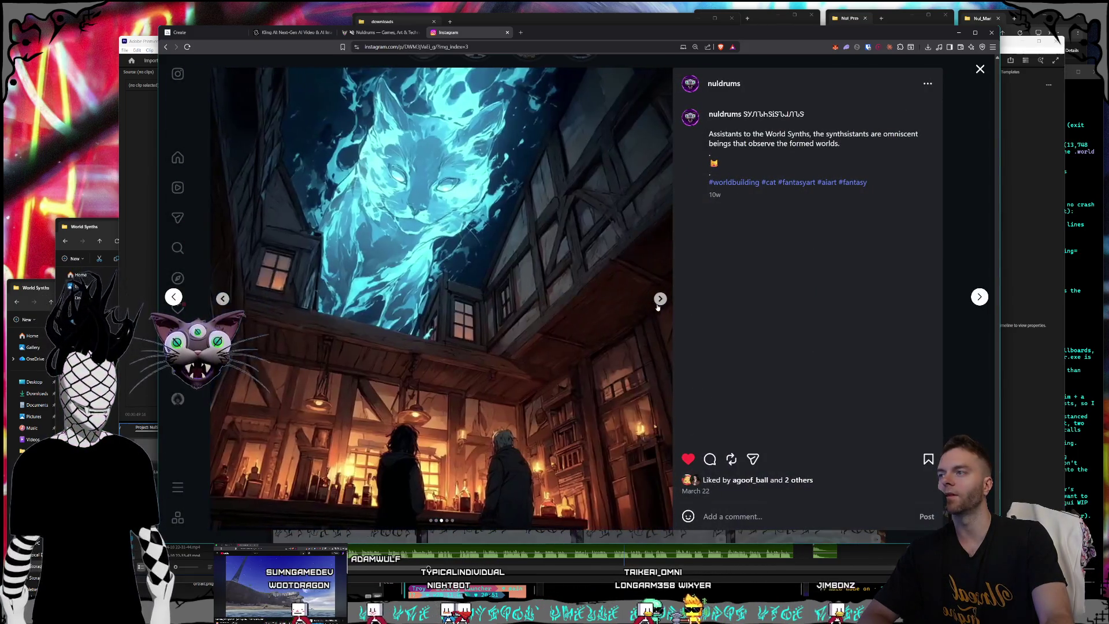
{"action": "left_click", "coordinate": [218, 306]}
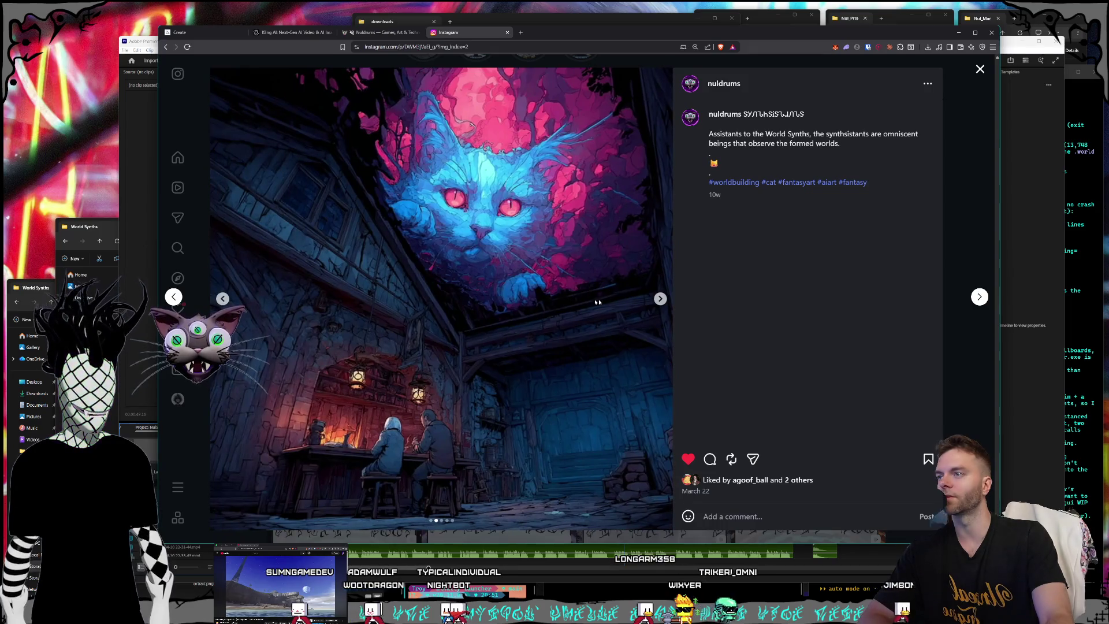
{"action": "left_click", "coordinate": [660, 299]}
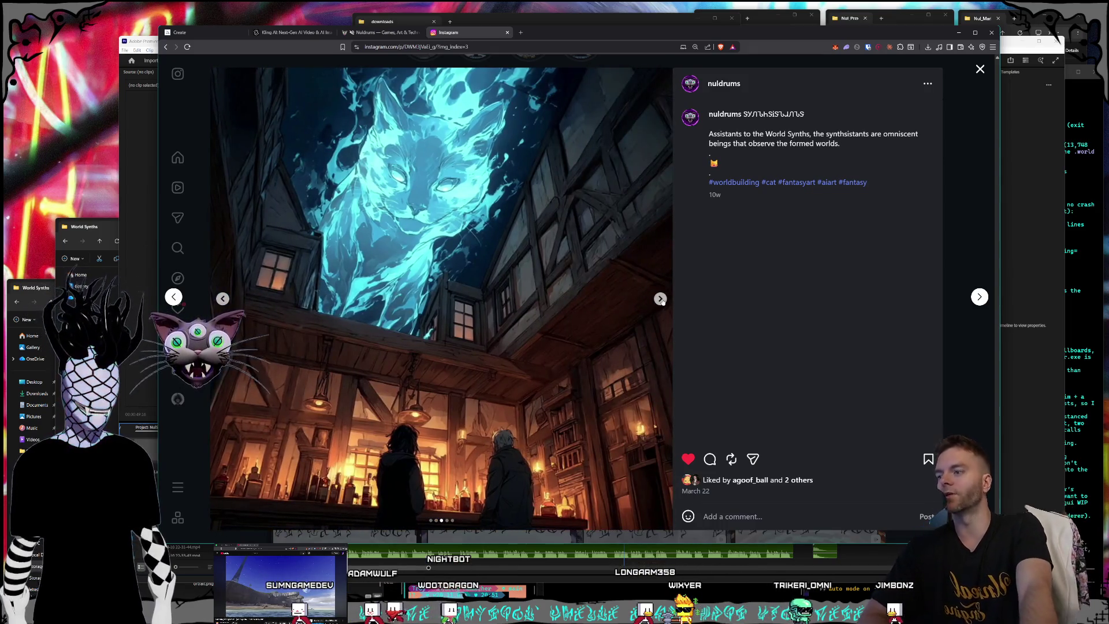
{"action": "left_click", "coordinate": [661, 299]}
{"action": "left_click", "coordinate": [660, 299]}
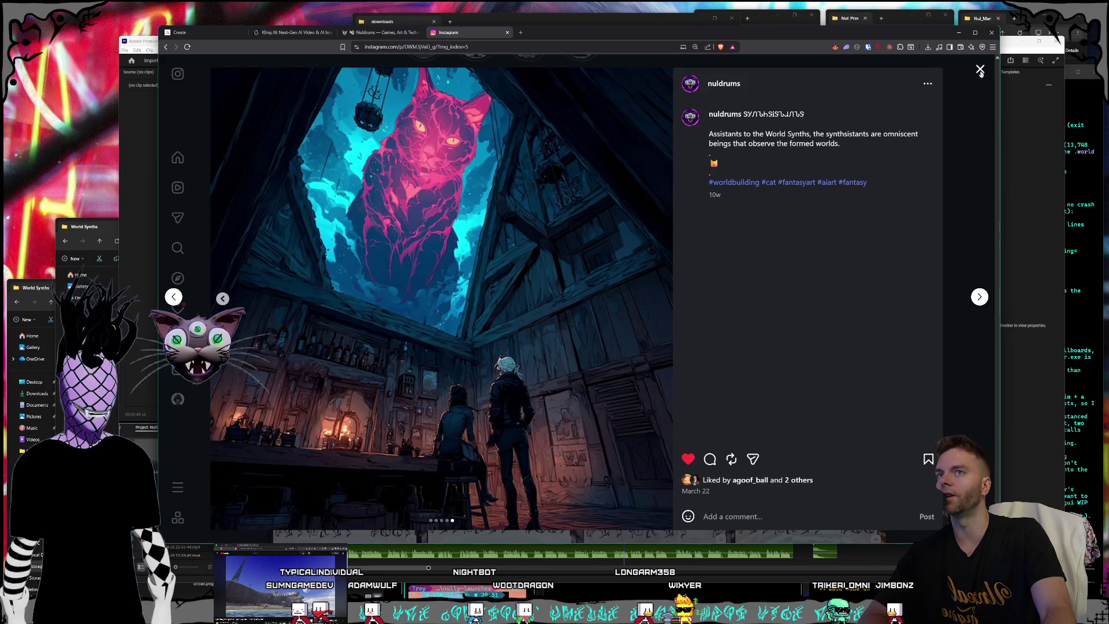
{"action": "left_click", "coordinate": [980, 70]}
{"action": "scroll", "coordinate": [663, 324], "scroll_direction": "up", "scroll_amount": 4}
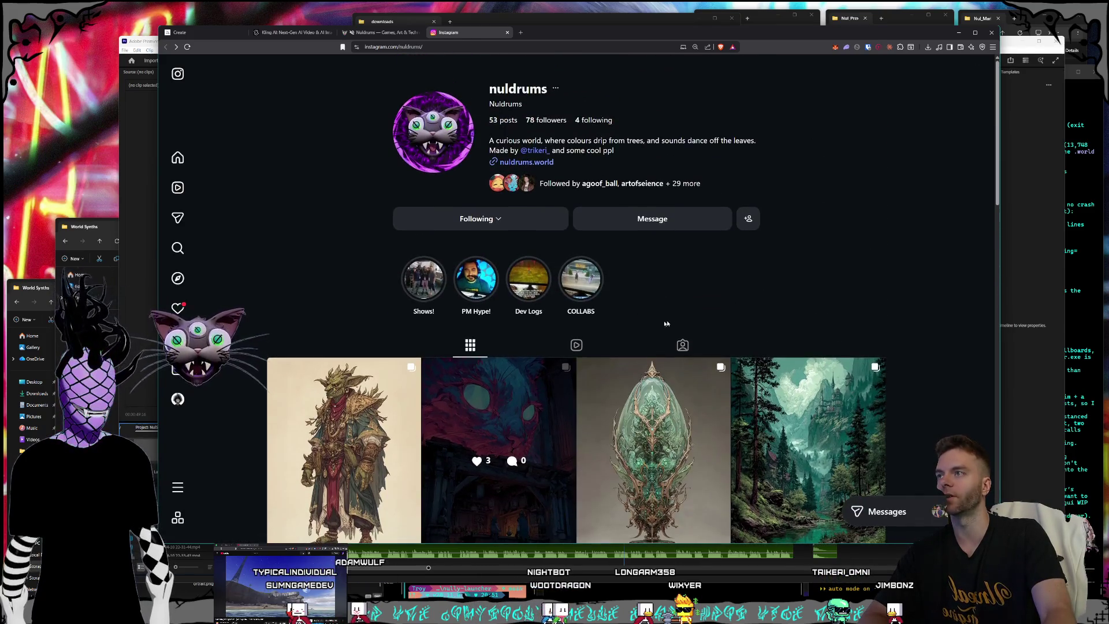
Open and close the Magic Mountains forest post.
{"action": "scroll", "coordinate": [806, 314], "scroll_direction": "down", "scroll_amount": 2}
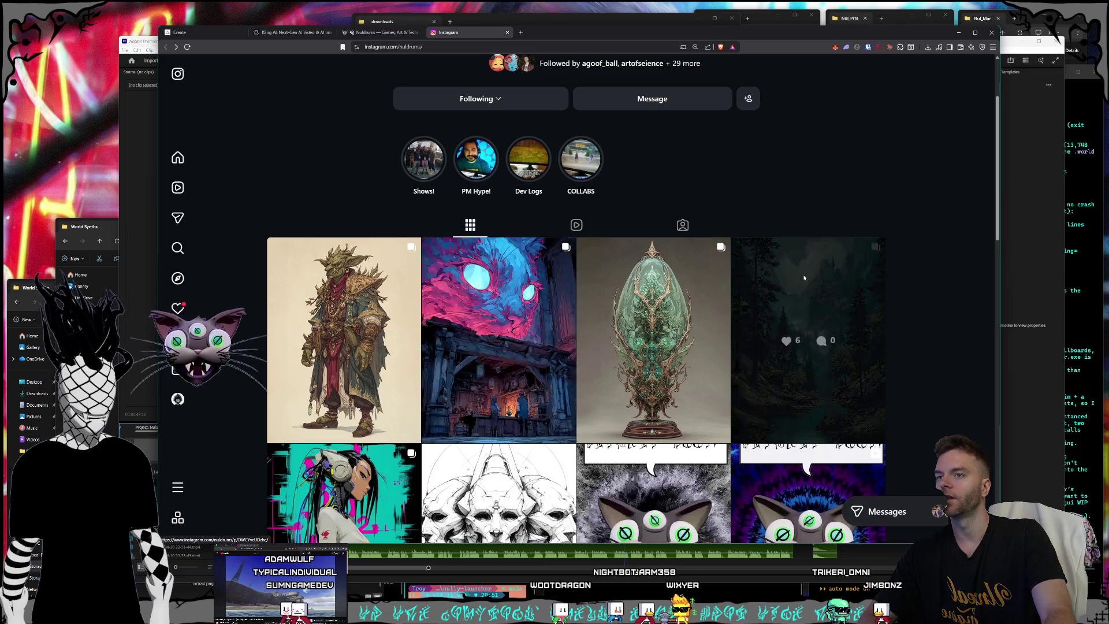
{"action": "left_click", "coordinate": [806, 279]}
{"action": "left_click", "coordinate": [980, 70]}
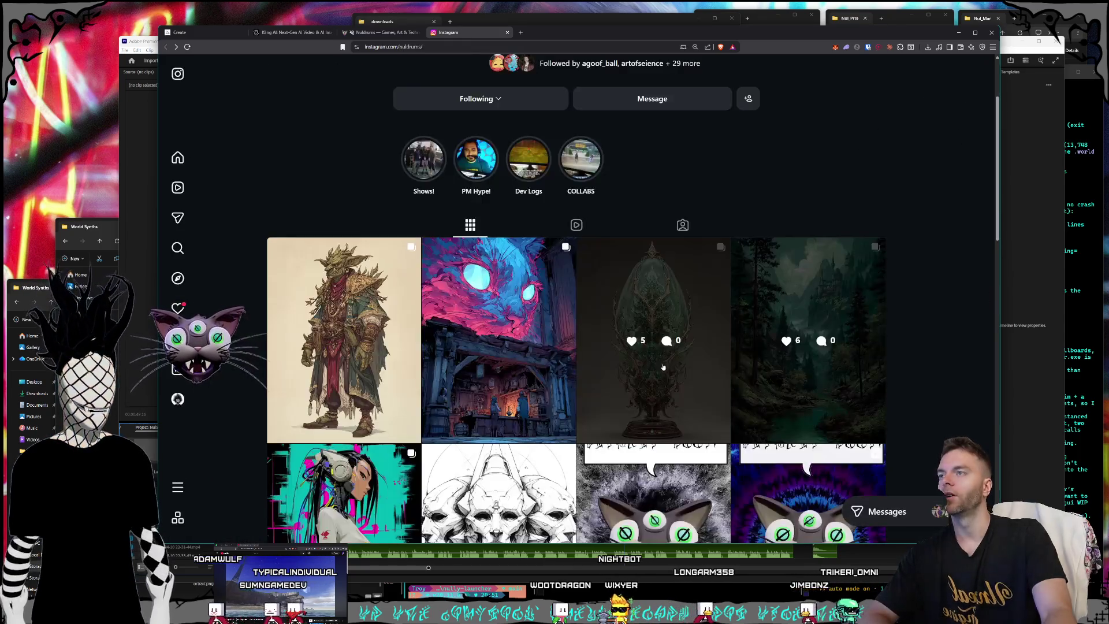
{"action": "scroll", "coordinate": [714, 305], "scroll_direction": "up", "scroll_amount": 2}
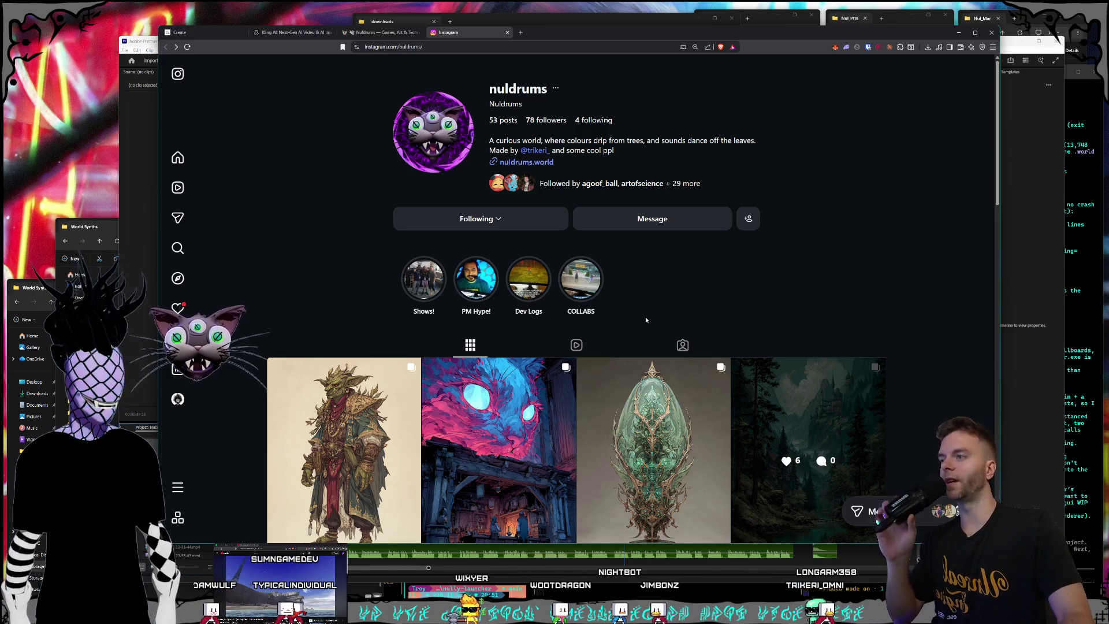
Scroll through the nuldrums grid back up to the profile header, then return to the Nuldrums site.
{"action": "scroll", "coordinate": [443, 164], "scroll_direction": "down", "scroll_amount": 2}
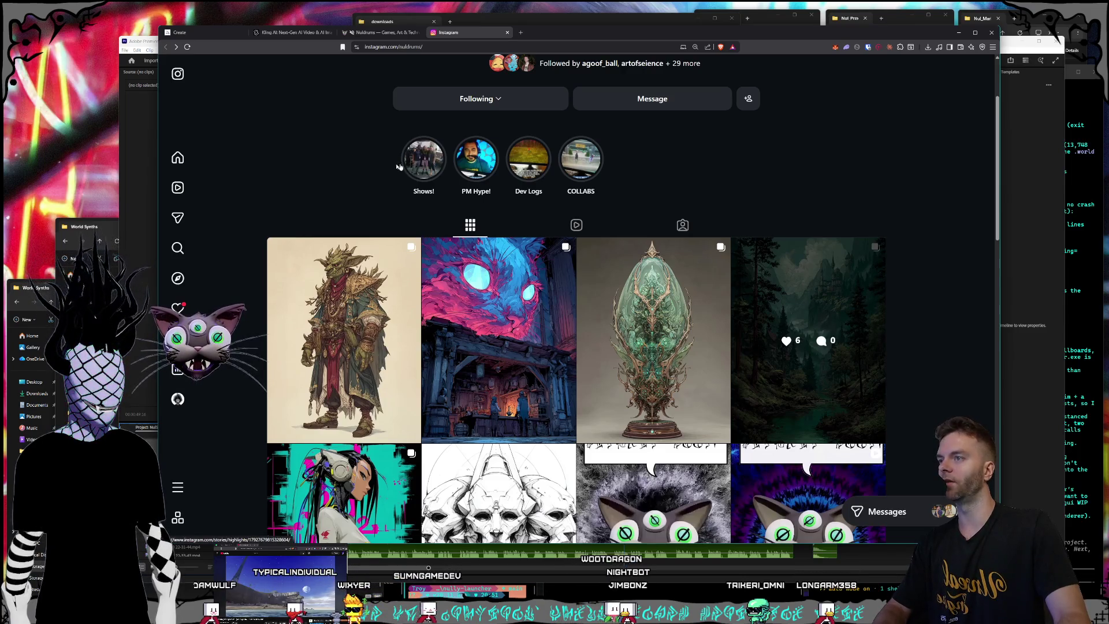
{"action": "scroll", "coordinate": [420, 162], "scroll_direction": "down", "scroll_amount": 10}
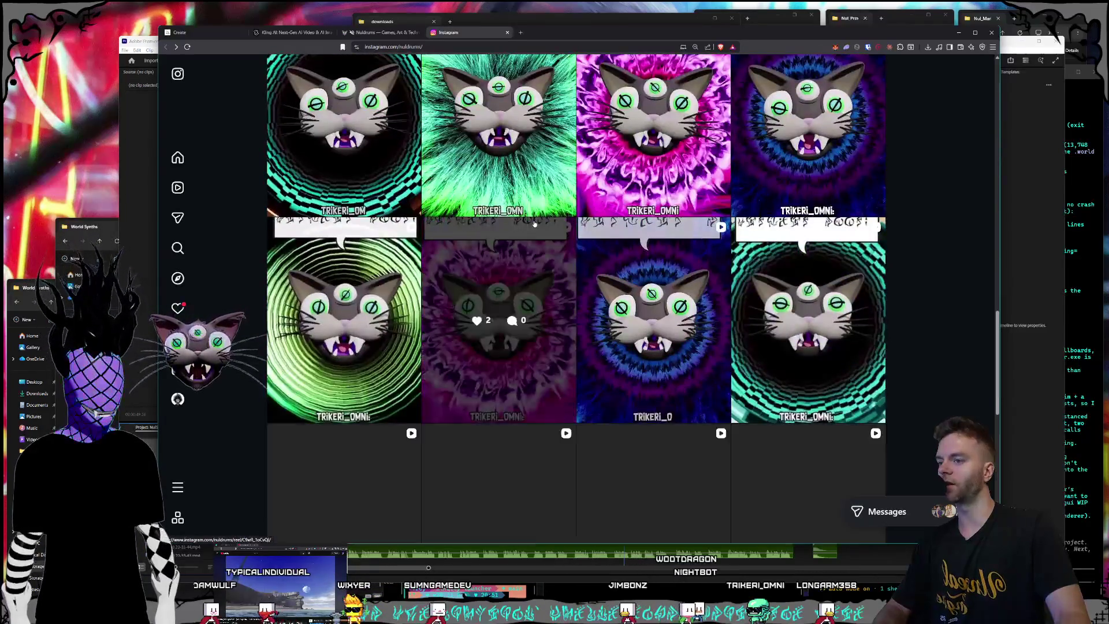
{"action": "scroll", "coordinate": [541, 236], "scroll_direction": "down", "scroll_amount": 13}
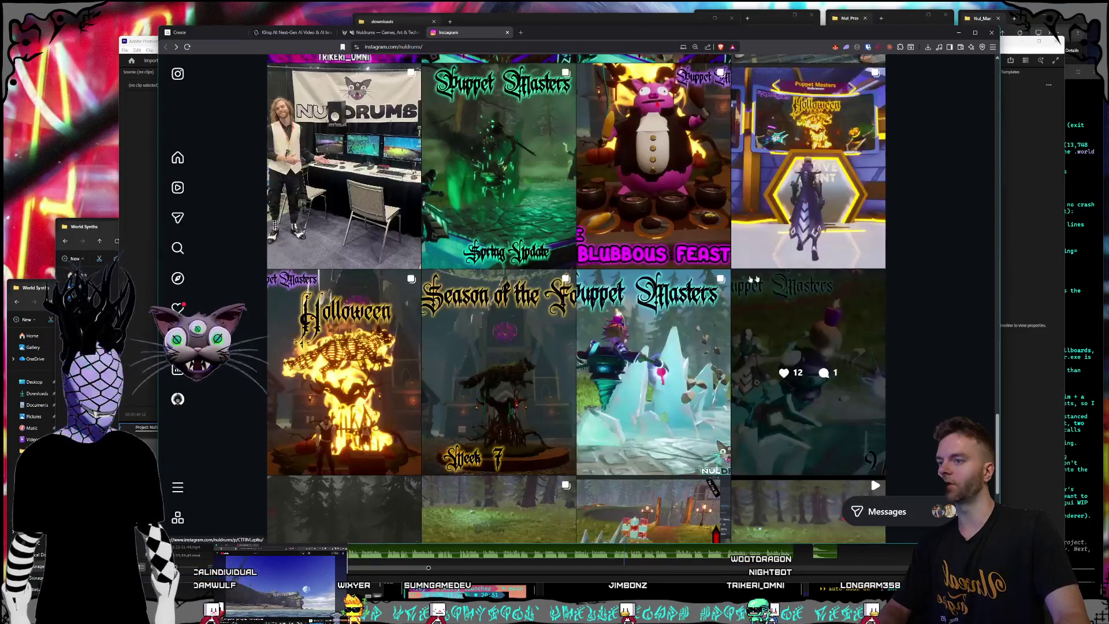
{"action": "scroll", "coordinate": [722, 298], "scroll_direction": "down", "scroll_amount": 8}
{"action": "scroll", "coordinate": [603, 401], "scroll_direction": "up", "scroll_amount": 9}
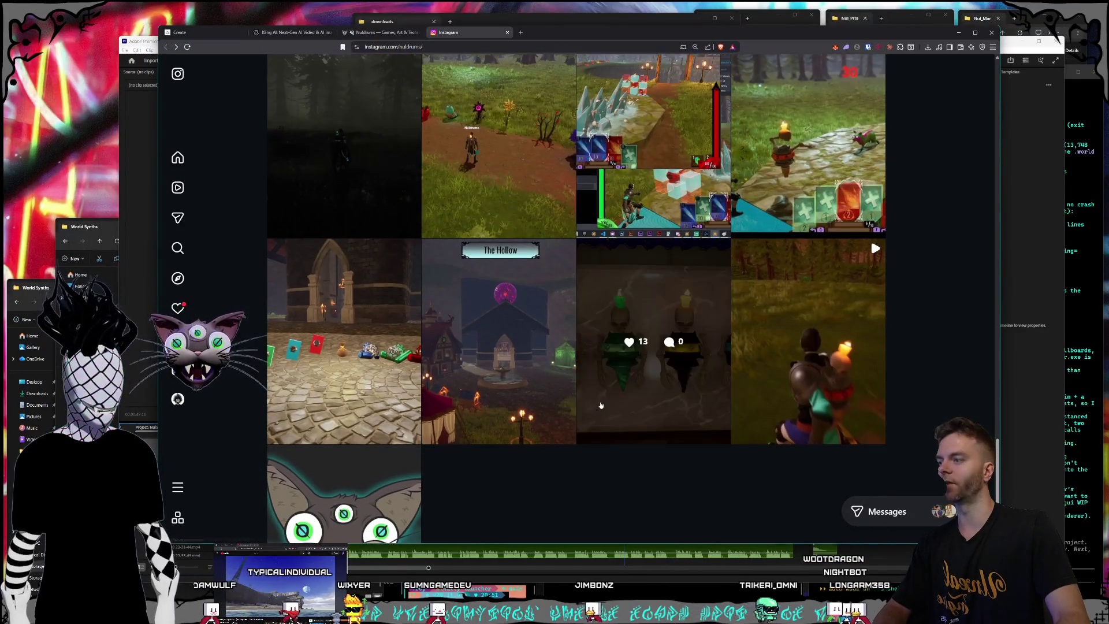
{"action": "scroll", "coordinate": [602, 401], "scroll_direction": "up", "scroll_amount": 8}
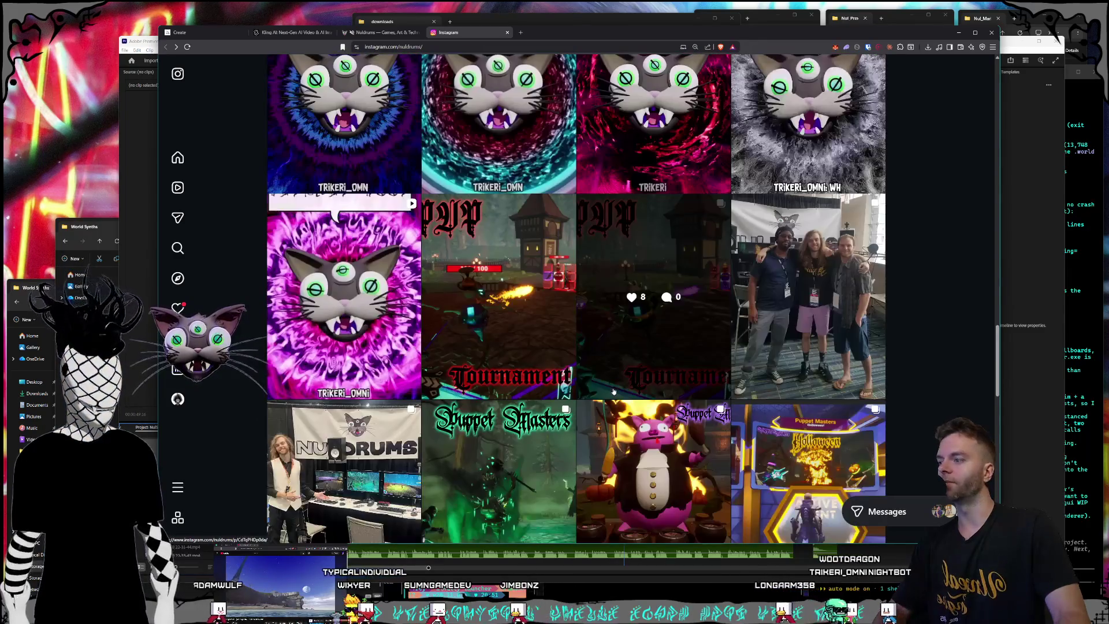
{"action": "scroll", "coordinate": [614, 391], "scroll_direction": "down", "scroll_amount": 2}
{"action": "scroll", "coordinate": [614, 389], "scroll_direction": "up", "scroll_amount": 1}
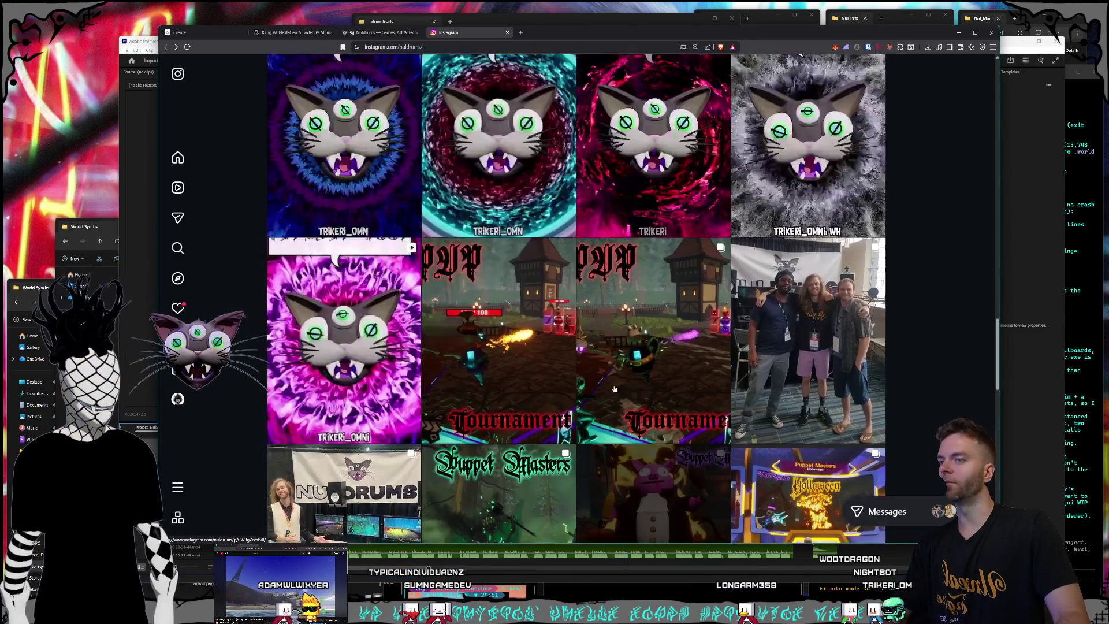
{"action": "scroll", "coordinate": [615, 388], "scroll_direction": "up", "scroll_amount": 15}
{"action": "scroll", "coordinate": [608, 385], "scroll_direction": "up", "scroll_amount": 5}
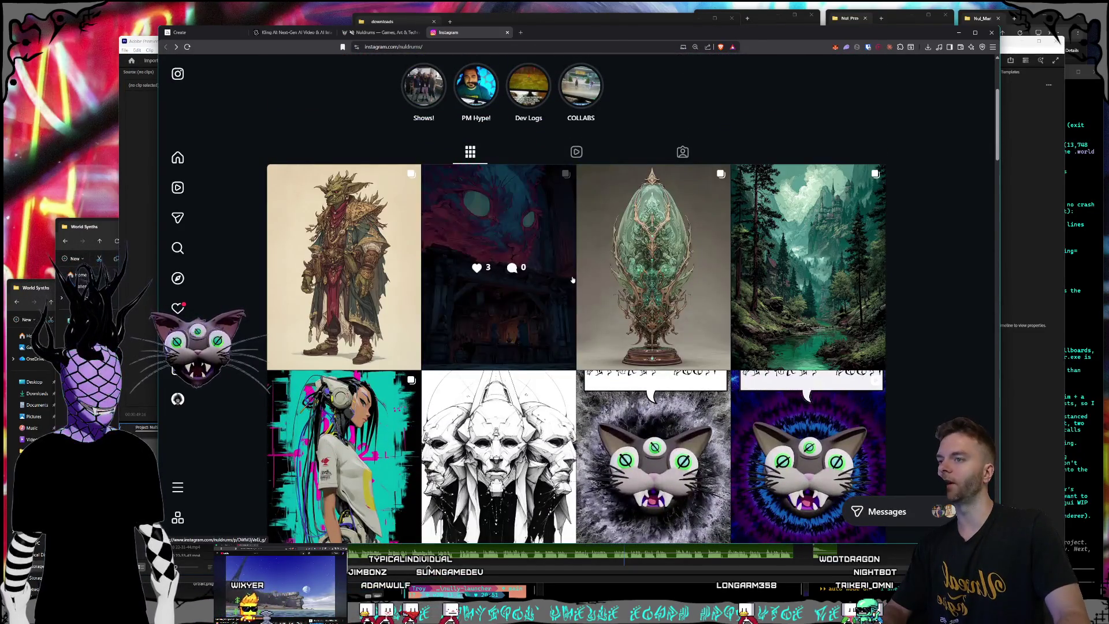
{"action": "scroll", "coordinate": [577, 289], "scroll_direction": "up", "scroll_amount": 2}
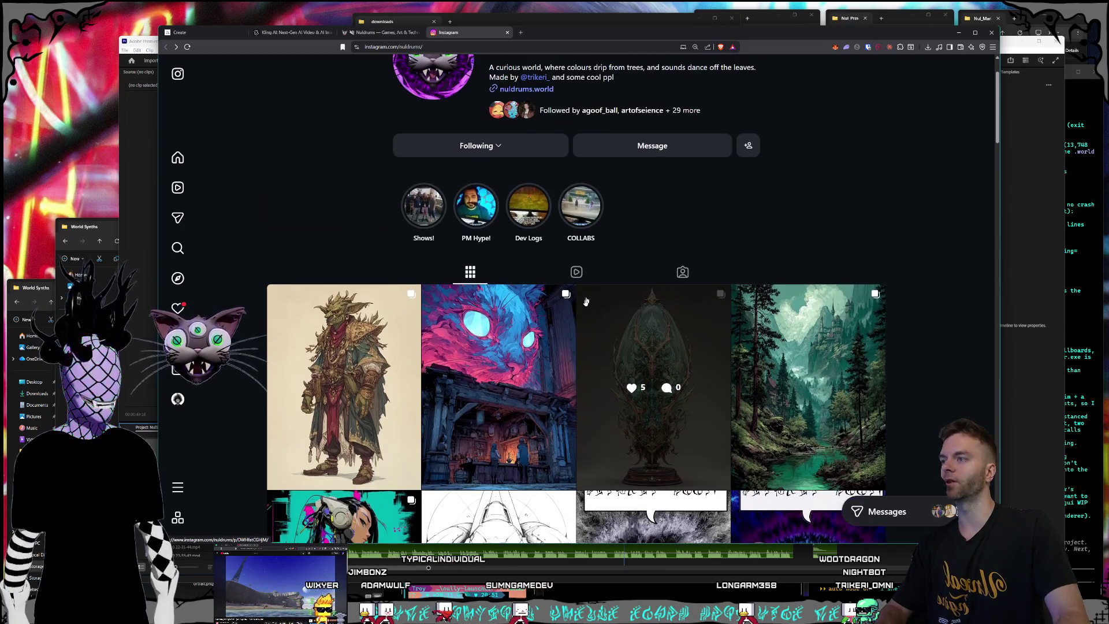
{"action": "scroll", "coordinate": [587, 301], "scroll_direction": "up", "scroll_amount": 2}
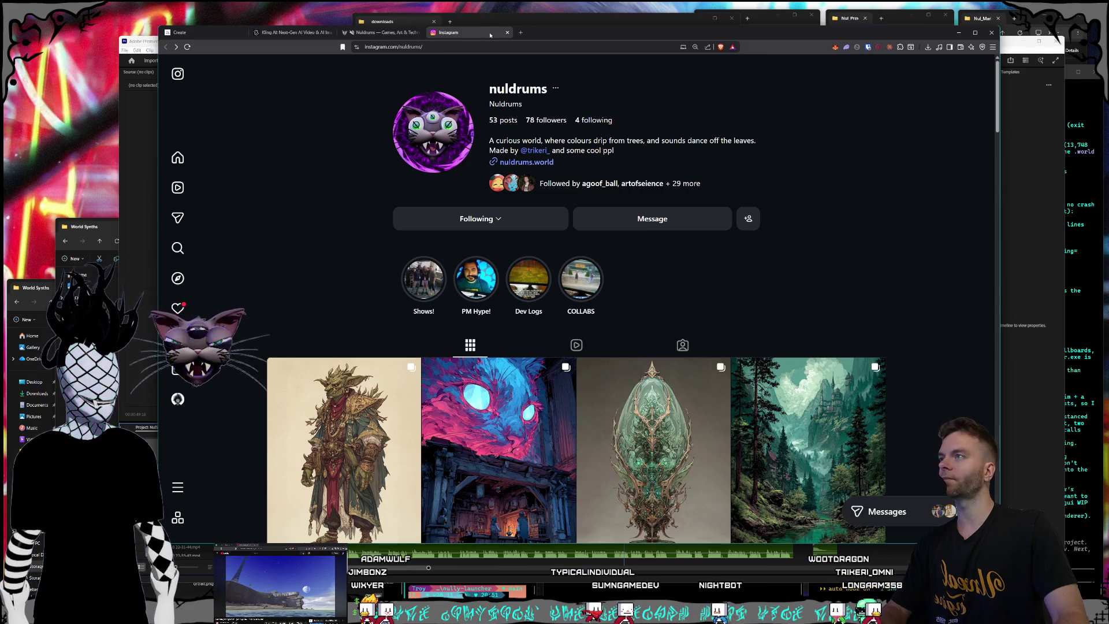
{"action": "left_click", "coordinate": [507, 32]}
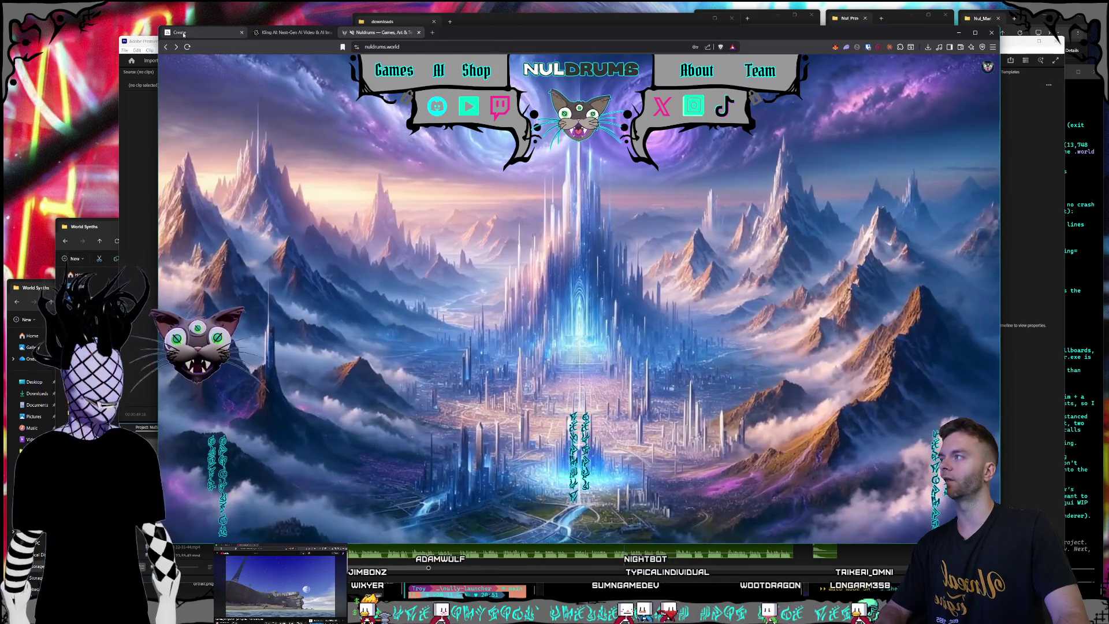
Minimize the browser briefly, reposition it, and go to the Kling AI video generation page.
{"action": "key", "text": "super+Down"}
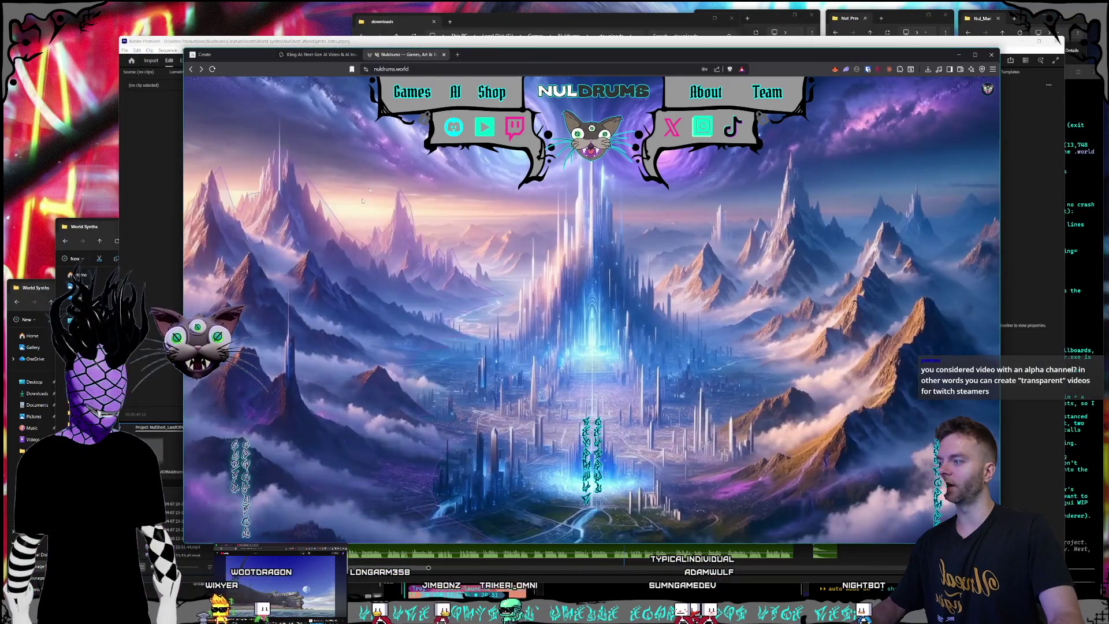
{"action": "left_click_drag", "start_coordinate": [501, 53], "coordinate": [504, 54]}
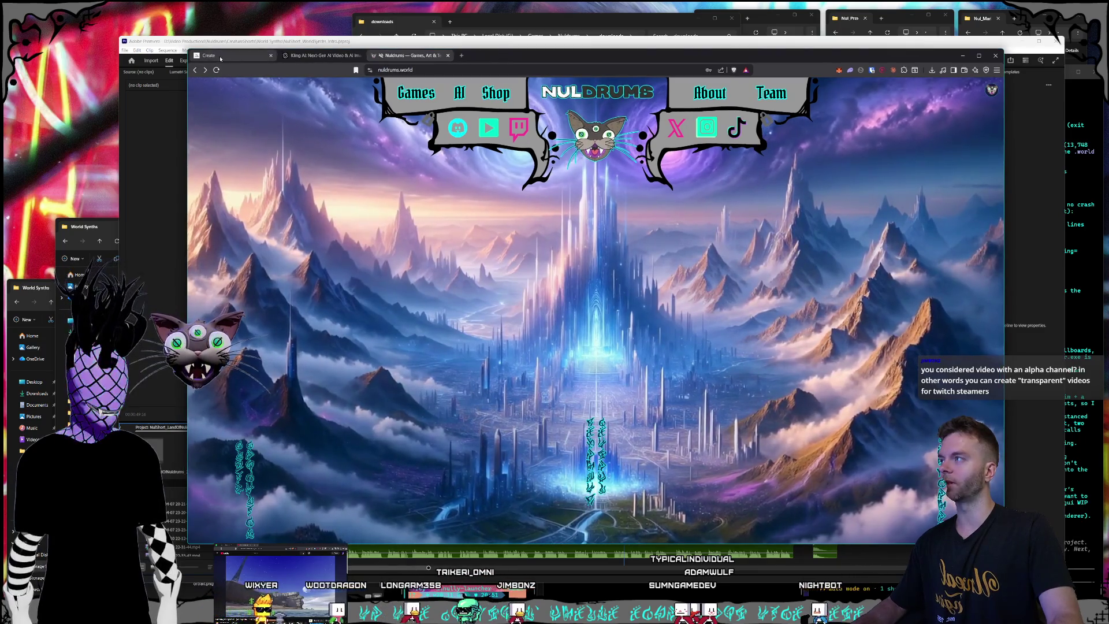
{"action": "left_click", "coordinate": [326, 56]}
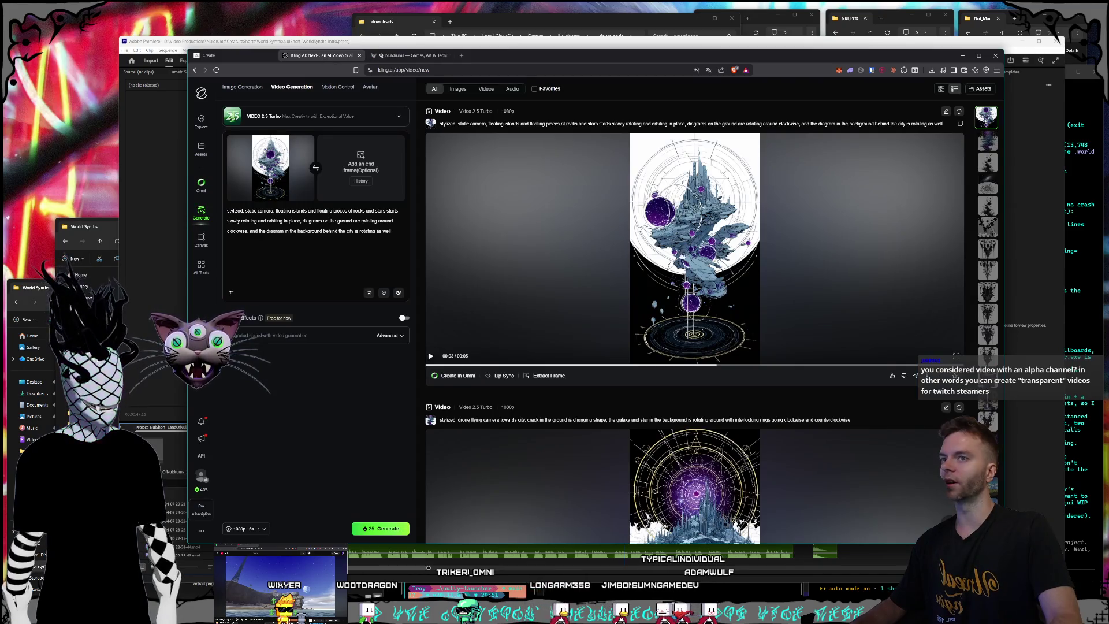
Scroll the Kling AI generation history and play the red crowned skeleton characters video.
{"action": "scroll", "coordinate": [989, 328], "scroll_direction": "down", "scroll_amount": 10}
{"action": "scroll", "coordinate": [989, 327], "scroll_direction": "up", "scroll_amount": 2}
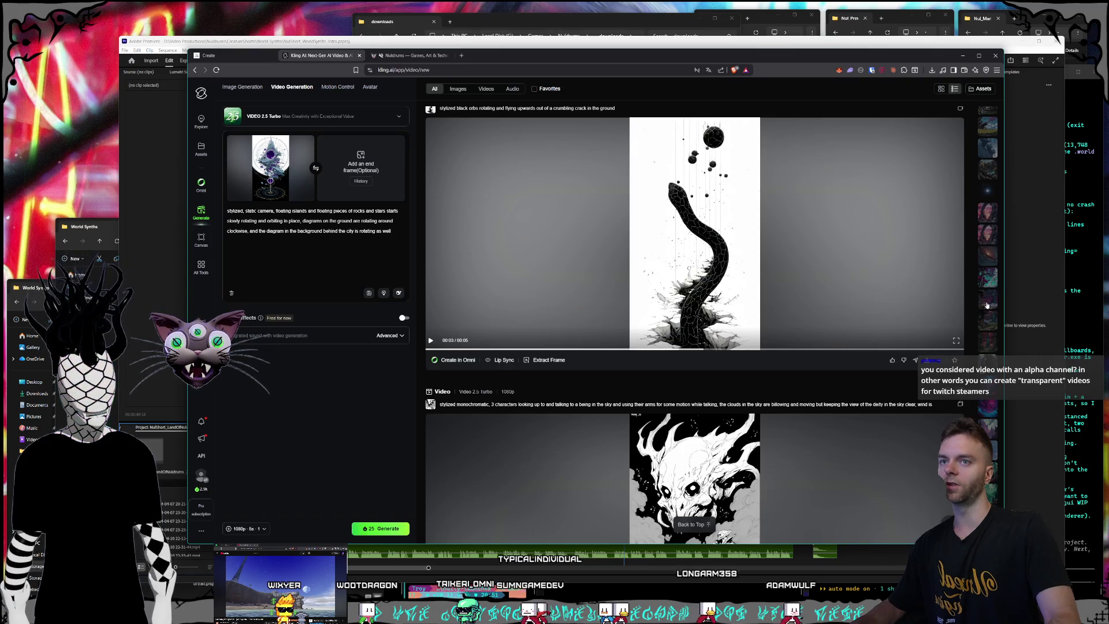
{"action": "scroll", "coordinate": [991, 244], "scroll_direction": "up", "scroll_amount": 2}
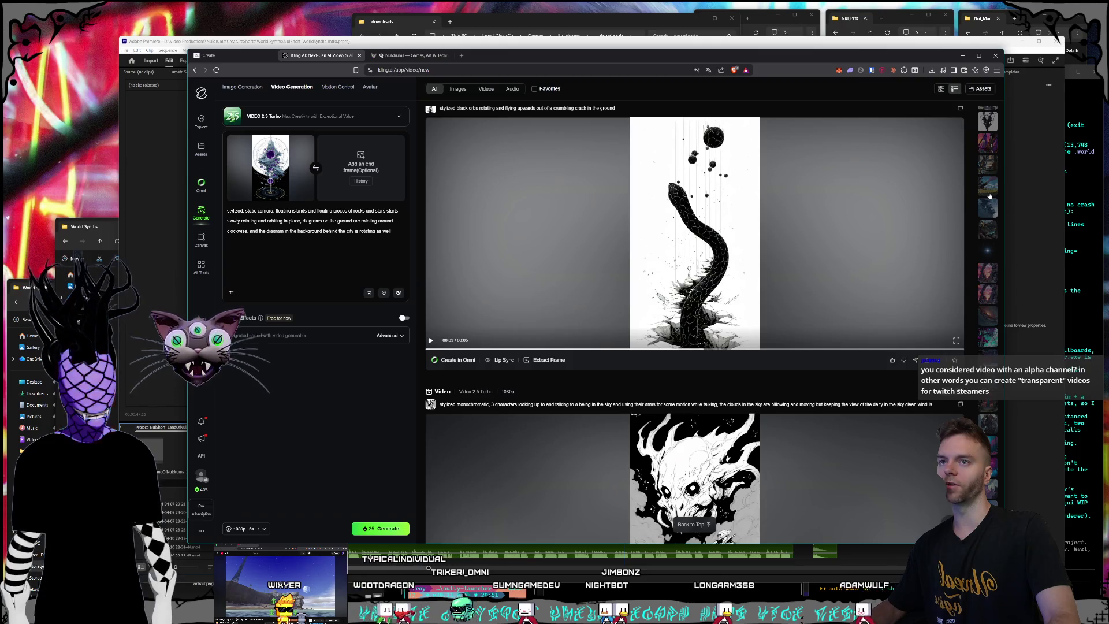
{"action": "scroll", "coordinate": [990, 200], "scroll_direction": "down", "scroll_amount": 5}
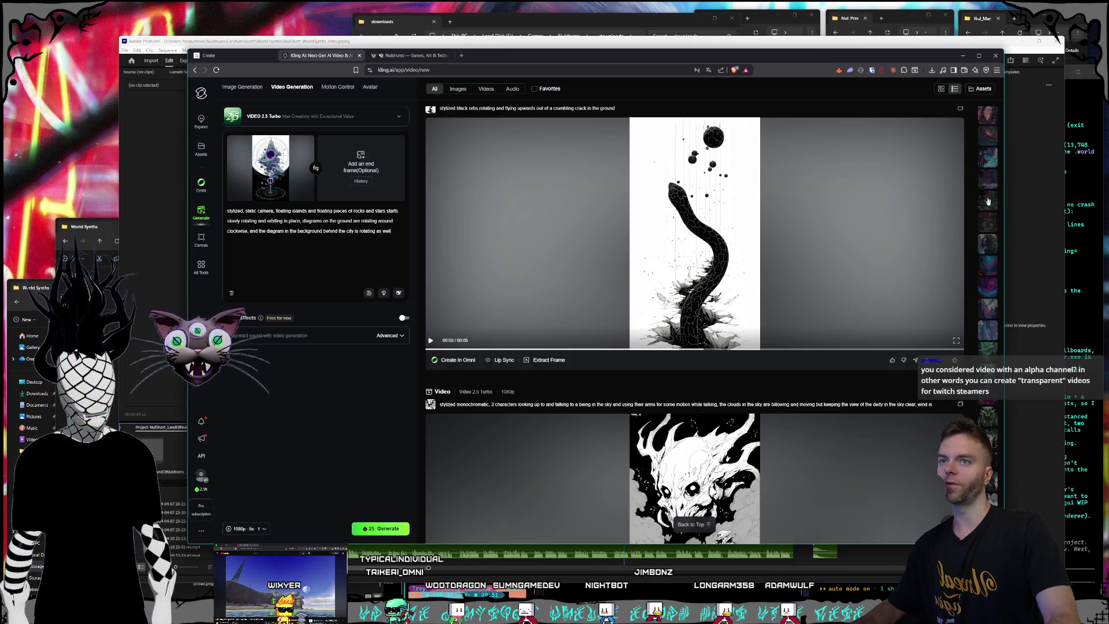
{"action": "scroll", "coordinate": [991, 248], "scroll_direction": "down", "scroll_amount": 10}
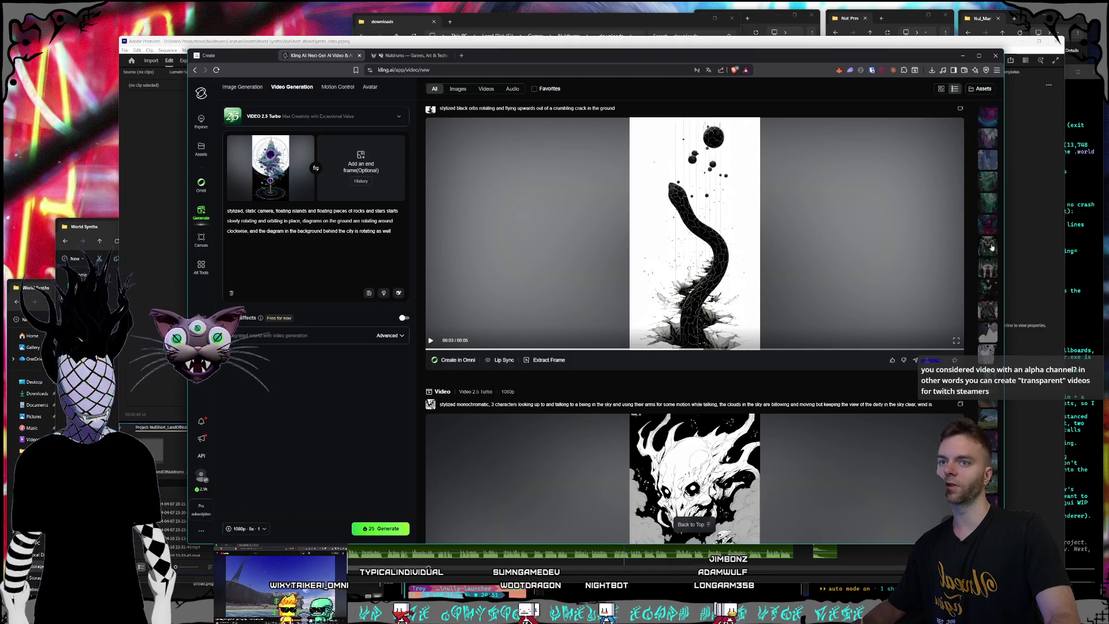
{"action": "scroll", "coordinate": [990, 255], "scroll_direction": "down", "scroll_amount": 10}
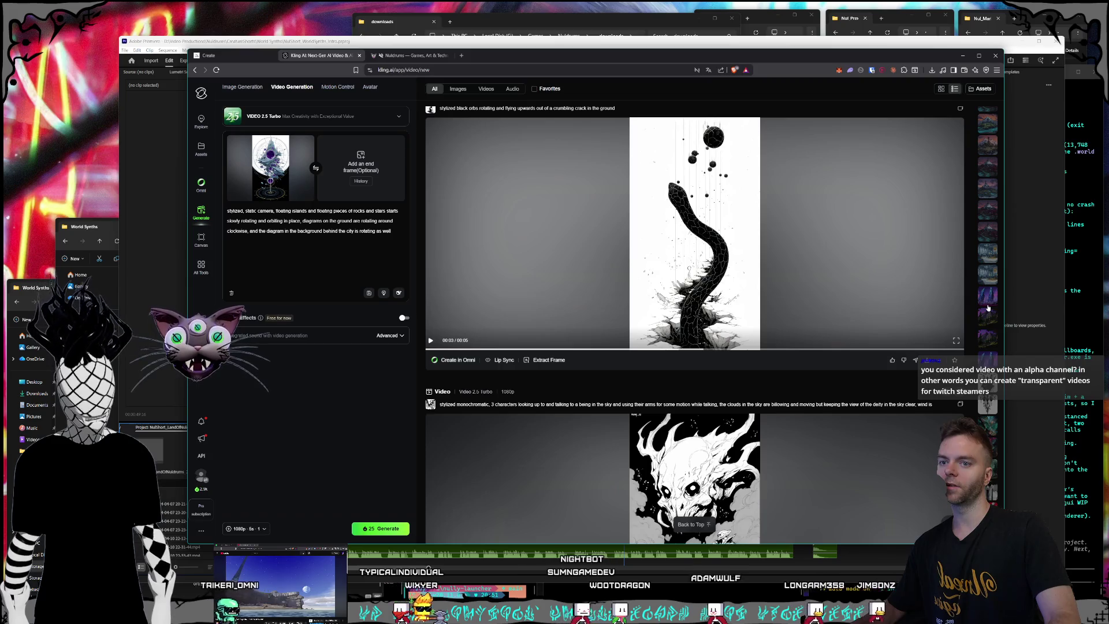
{"action": "left_click", "coordinate": [992, 415]}
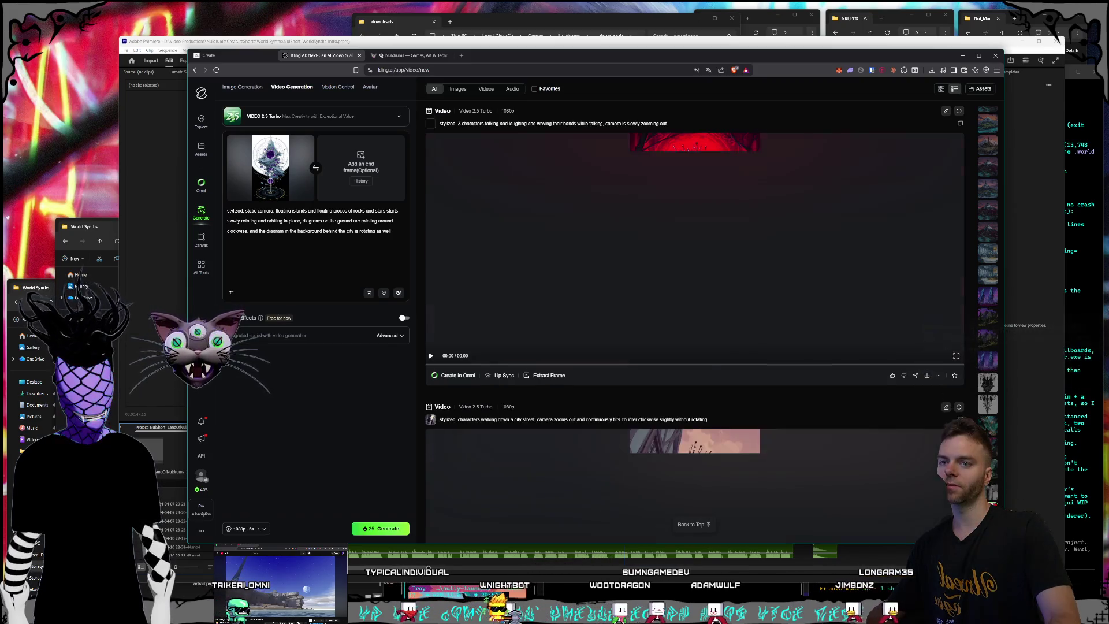
Play the snowy cave arch and old witch cauldron videos, then the Kling Omni character-and-cat clip.
{"action": "scroll", "coordinate": [992, 415], "scroll_direction": "down", "scroll_amount": 3}
{"action": "scroll", "coordinate": [994, 416], "scroll_direction": "up", "scroll_amount": 4}
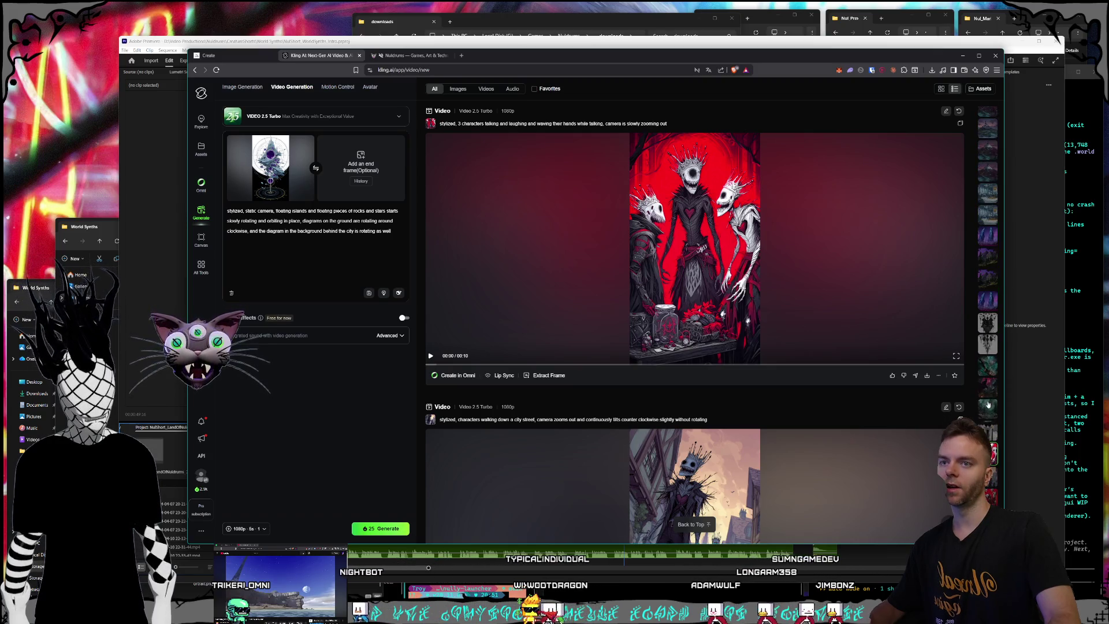
{"action": "scroll", "coordinate": [989, 409], "scroll_direction": "up", "scroll_amount": 5}
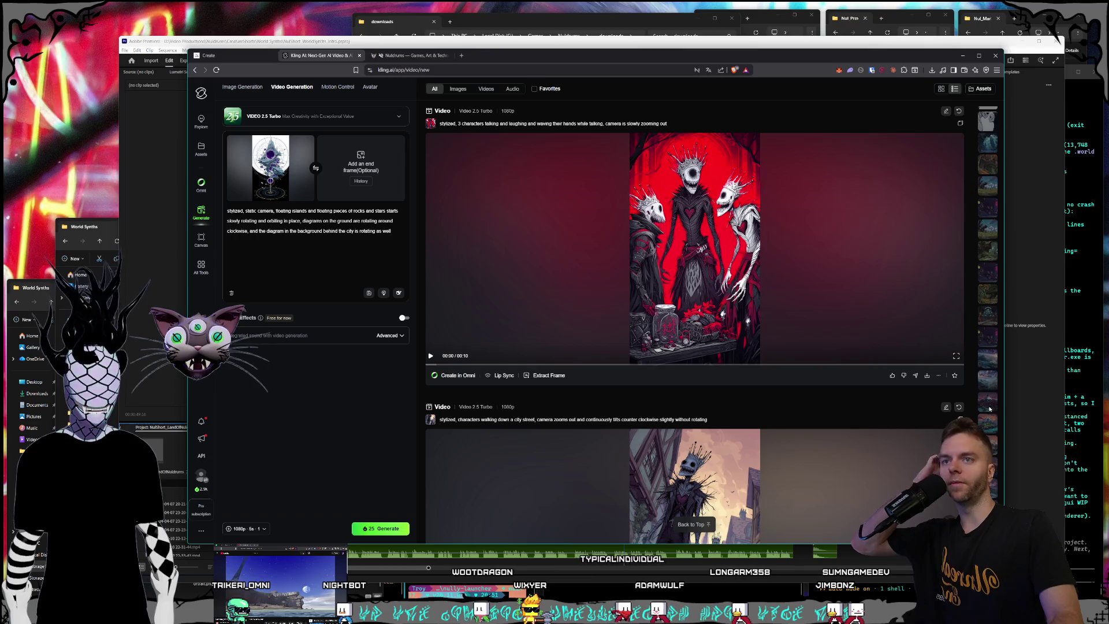
{"action": "scroll", "coordinate": [992, 402], "scroll_direction": "up", "scroll_amount": 2}
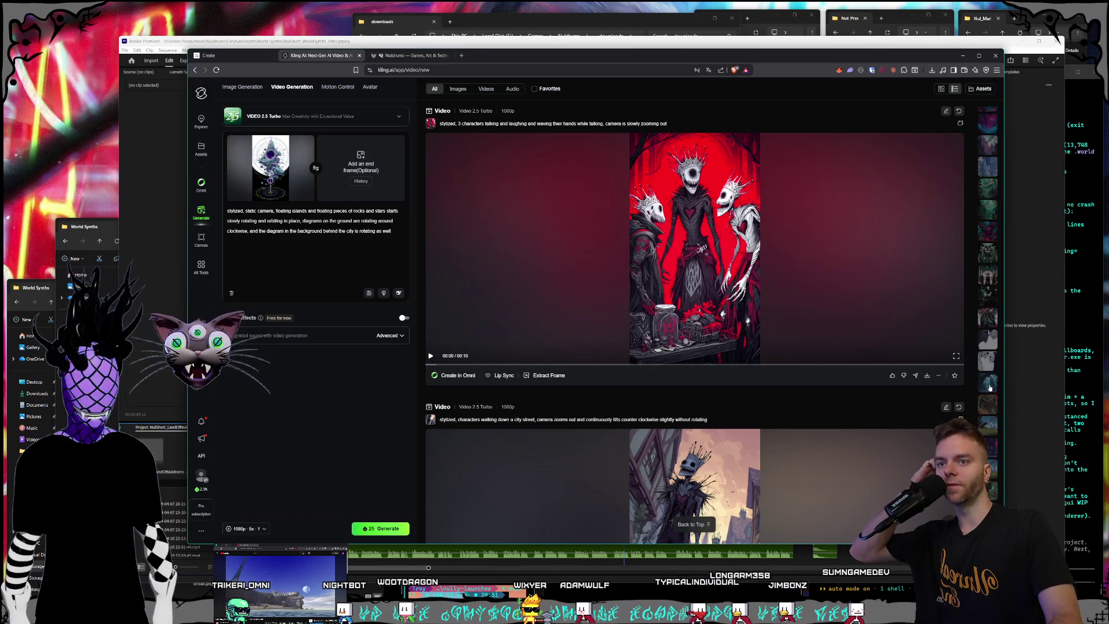
{"action": "left_click", "coordinate": [991, 386]}
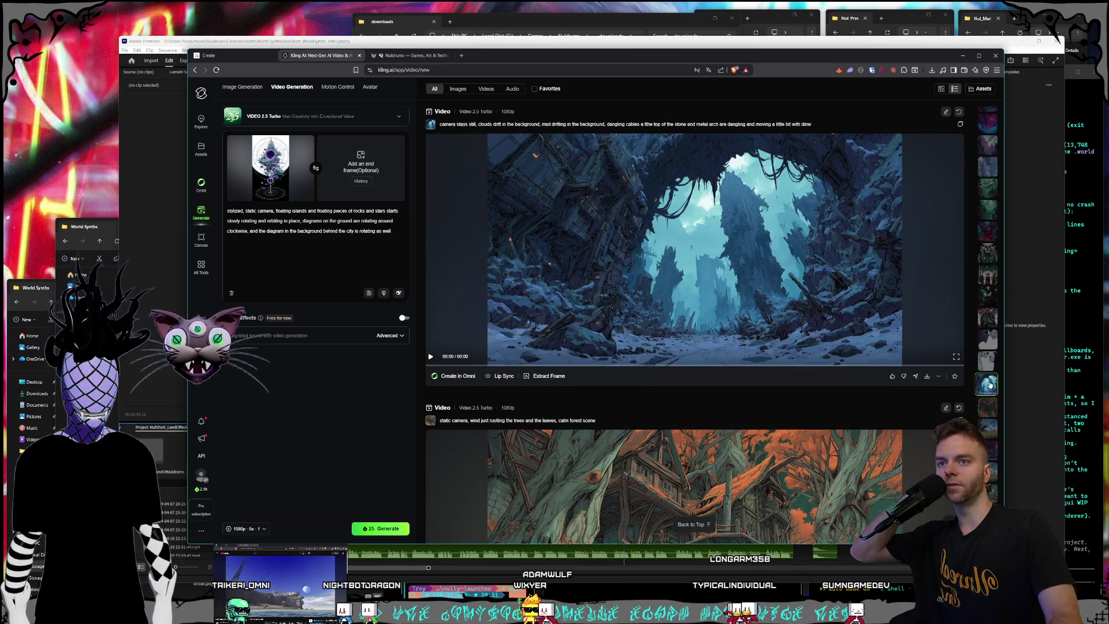
{"action": "left_click", "coordinate": [989, 302]}
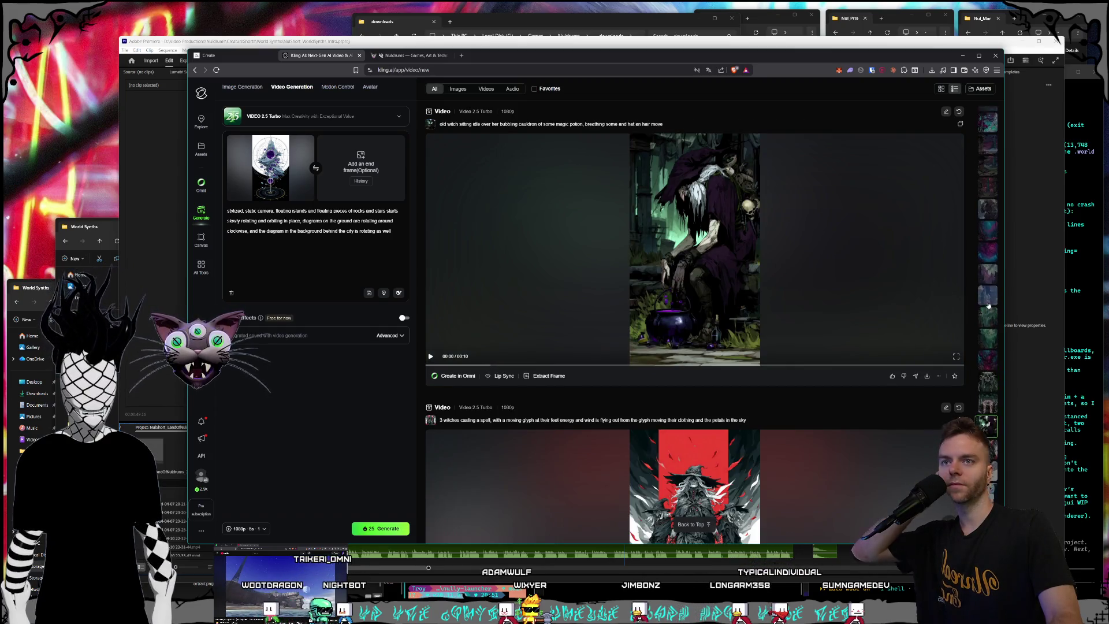
{"action": "scroll", "coordinate": [989, 307], "scroll_direction": "up", "scroll_amount": 3}
{"action": "scroll", "coordinate": [990, 331], "scroll_direction": "up", "scroll_amount": 5}
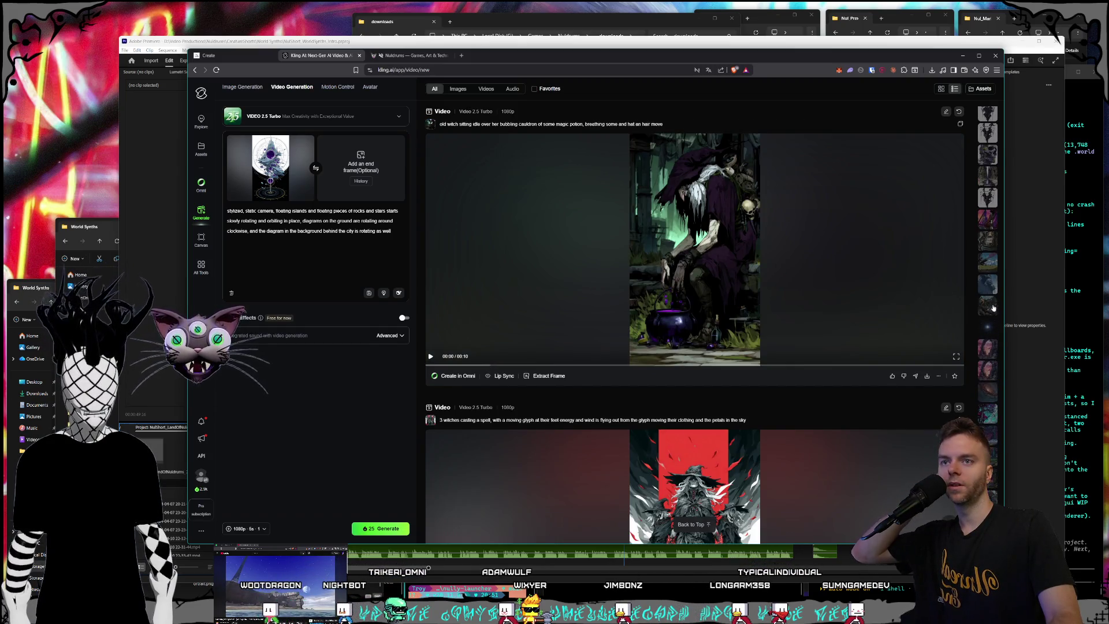
{"action": "left_click", "coordinate": [989, 340]}
{"action": "scroll", "coordinate": [722, 287], "scroll_direction": "up", "scroll_amount": 1}
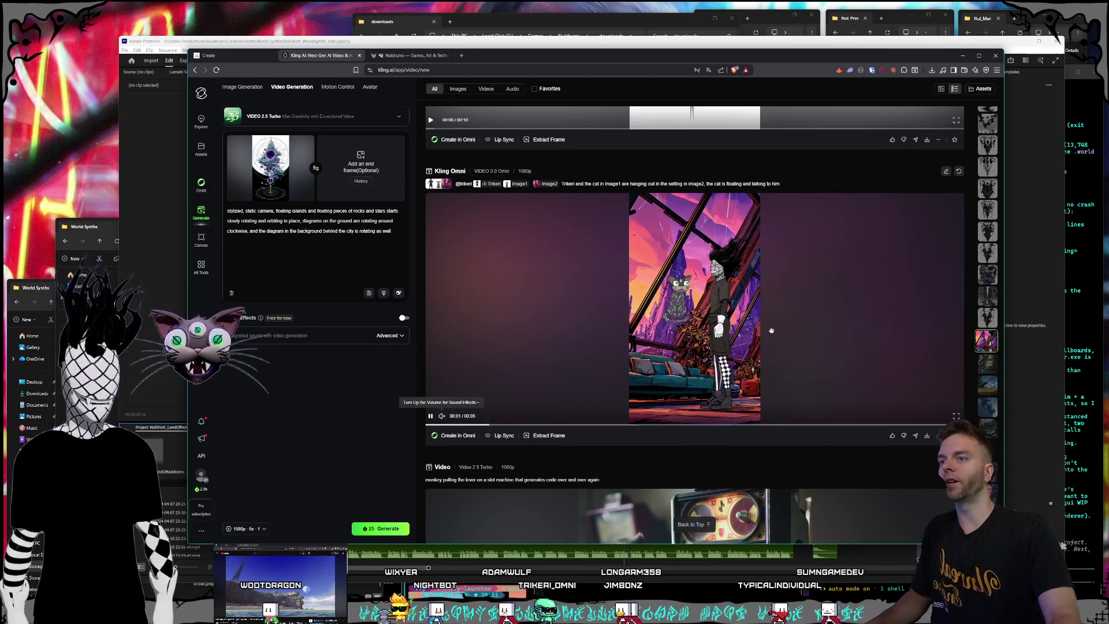
Open the Kling Omni character-and-cat clip in its detail view, in a larger browser window, with sound muted.
{"action": "left_click", "coordinate": [776, 331]}
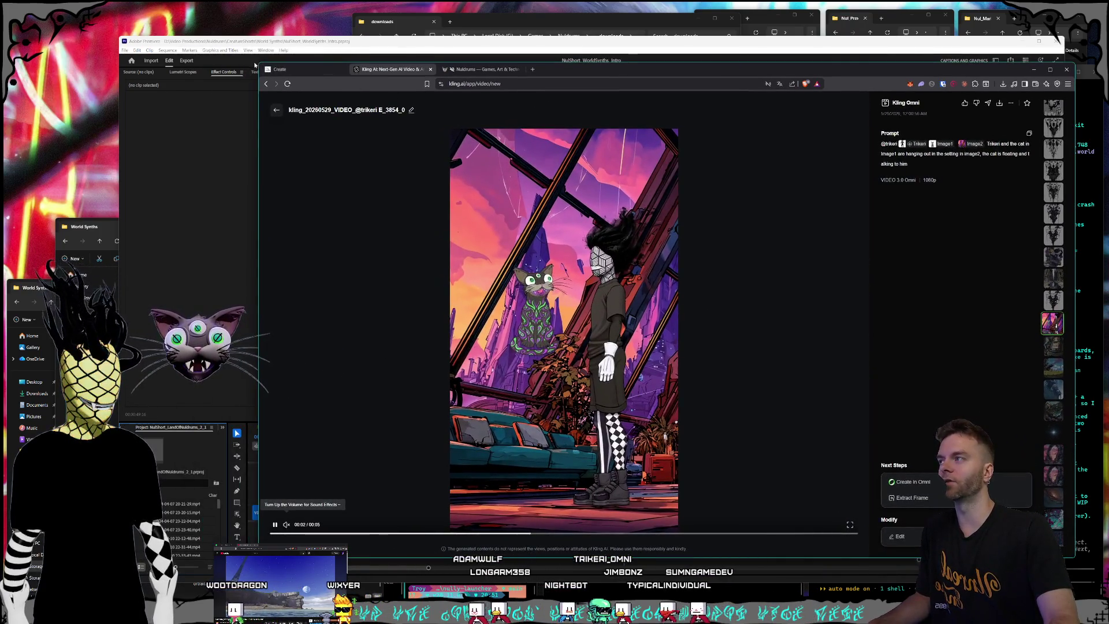
{"action": "left_click_drag", "start_coordinate": [251, 62], "coordinate": [214, 23]}
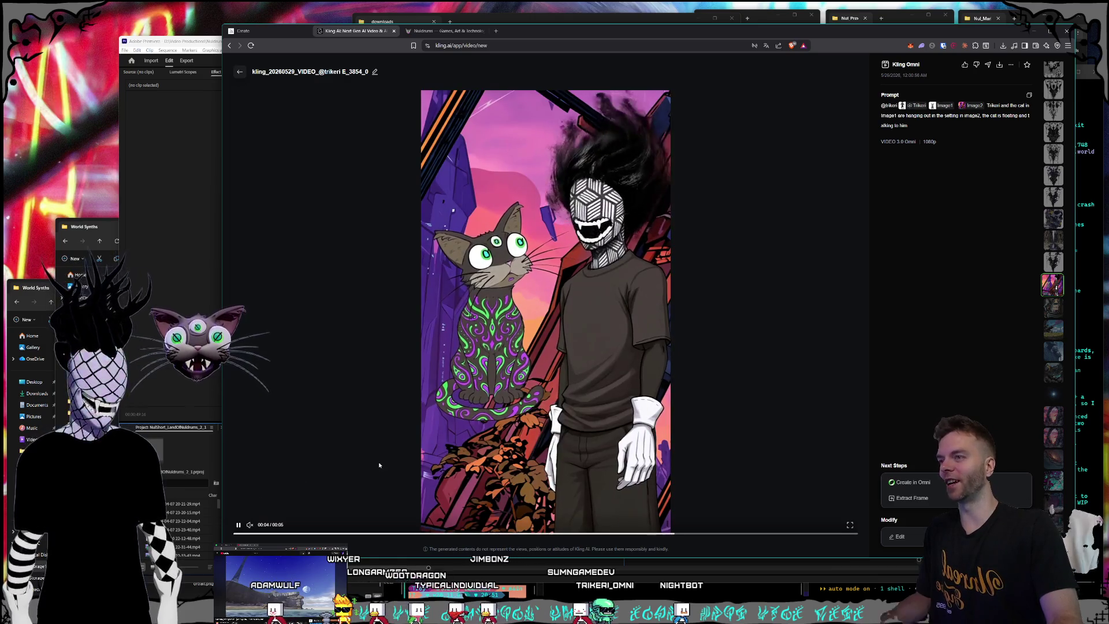
{"action": "mouse_move", "coordinate": [250, 527]}
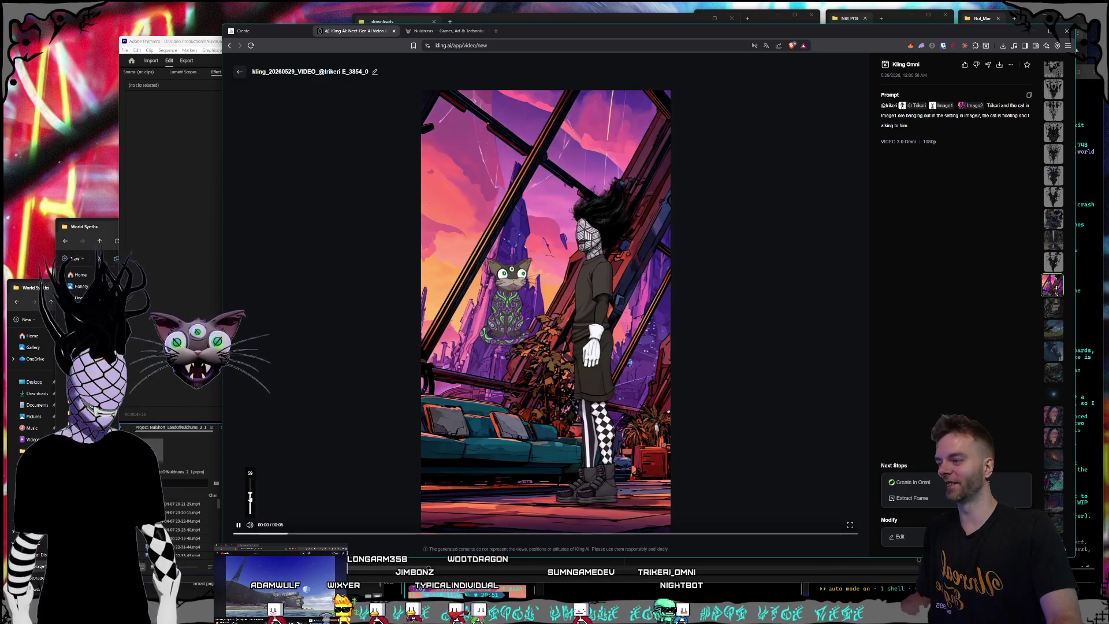
{"action": "left_click_drag", "start_coordinate": [251, 488], "coordinate": [250, 478]}
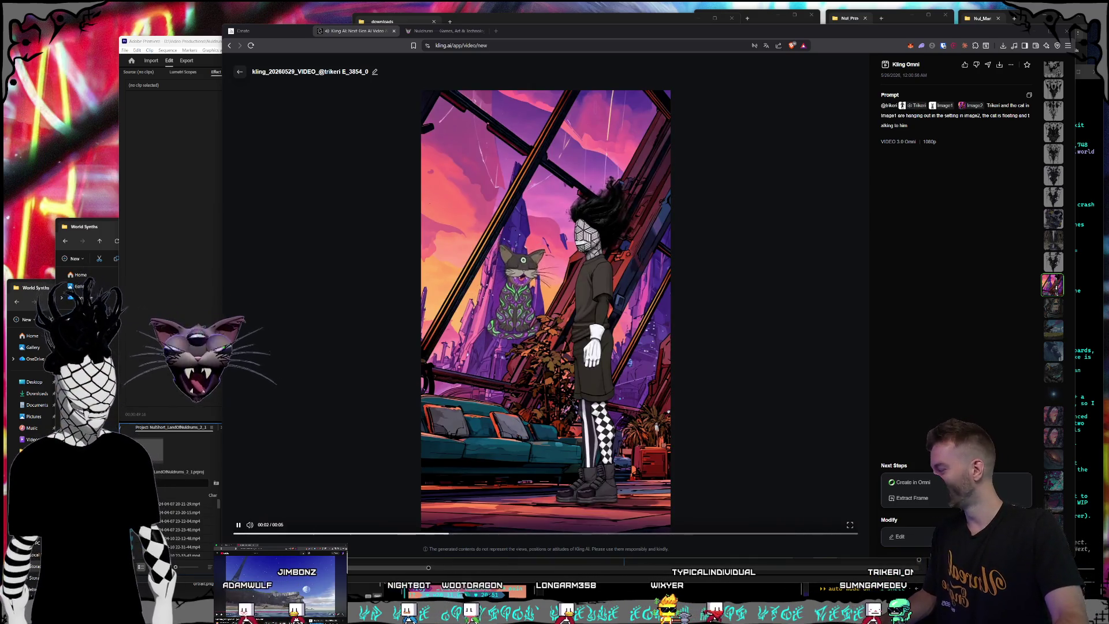
{"action": "left_click", "coordinate": [250, 525]}
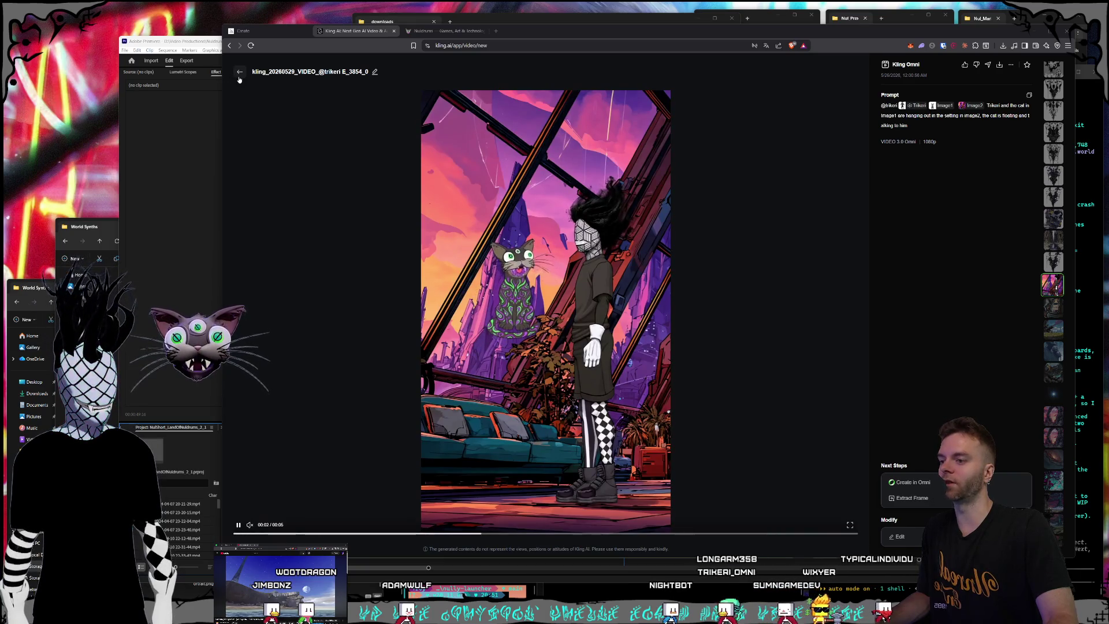
{"action": "left_click", "coordinate": [239, 77]}
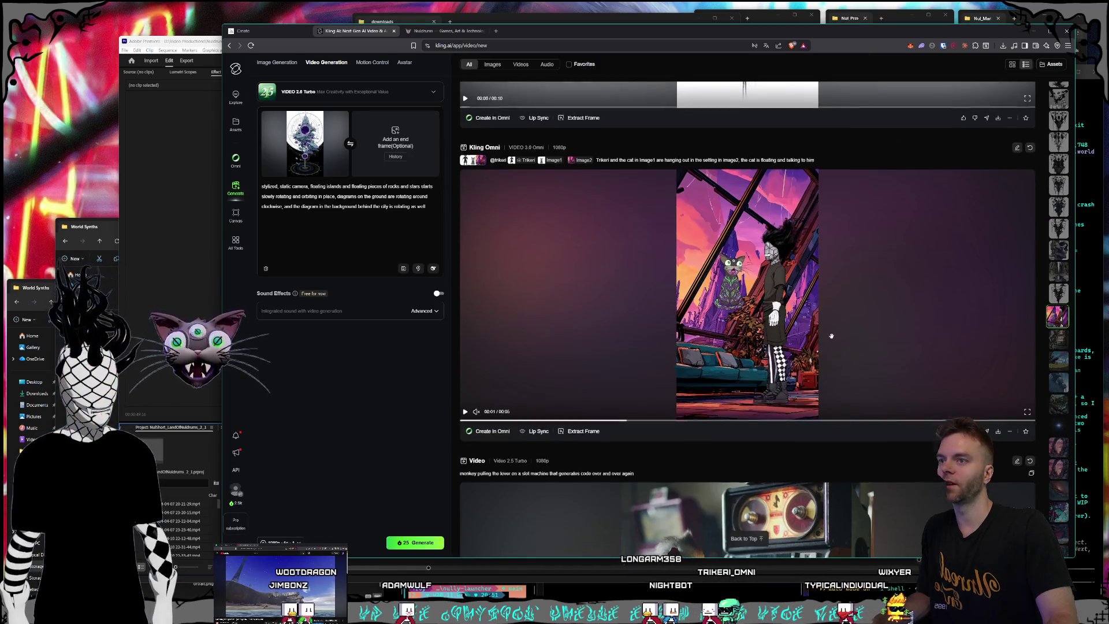
{"action": "scroll", "coordinate": [882, 341], "scroll_direction": "up", "scroll_amount": 10}
{"action": "scroll", "coordinate": [882, 341], "scroll_direction": "up", "scroll_amount": 15}
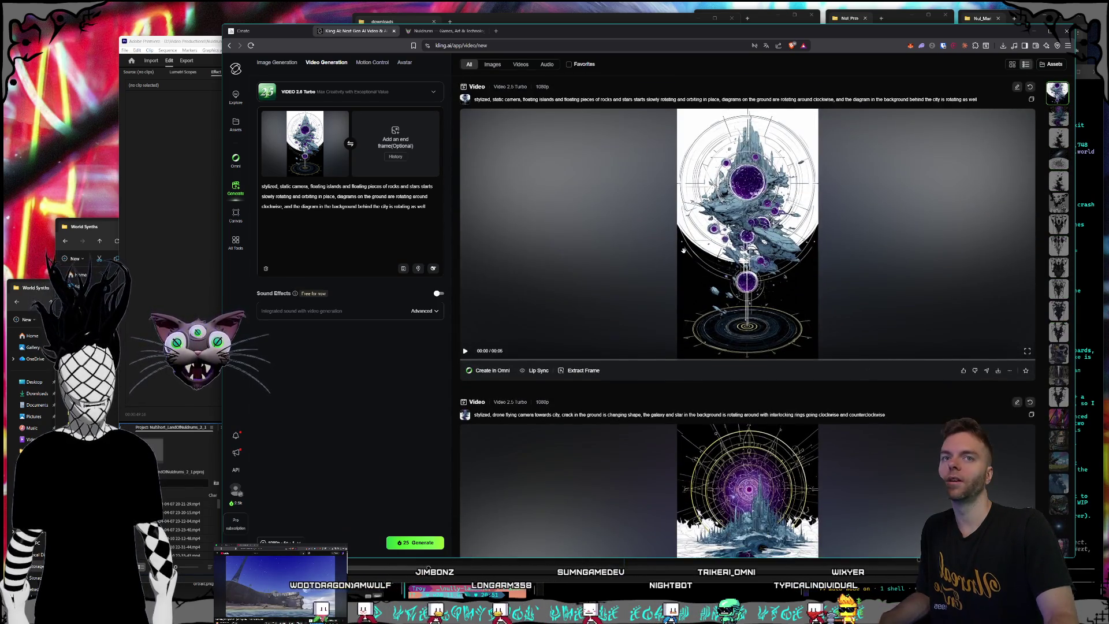
{"action": "mouse_move", "coordinate": [683, 250]}
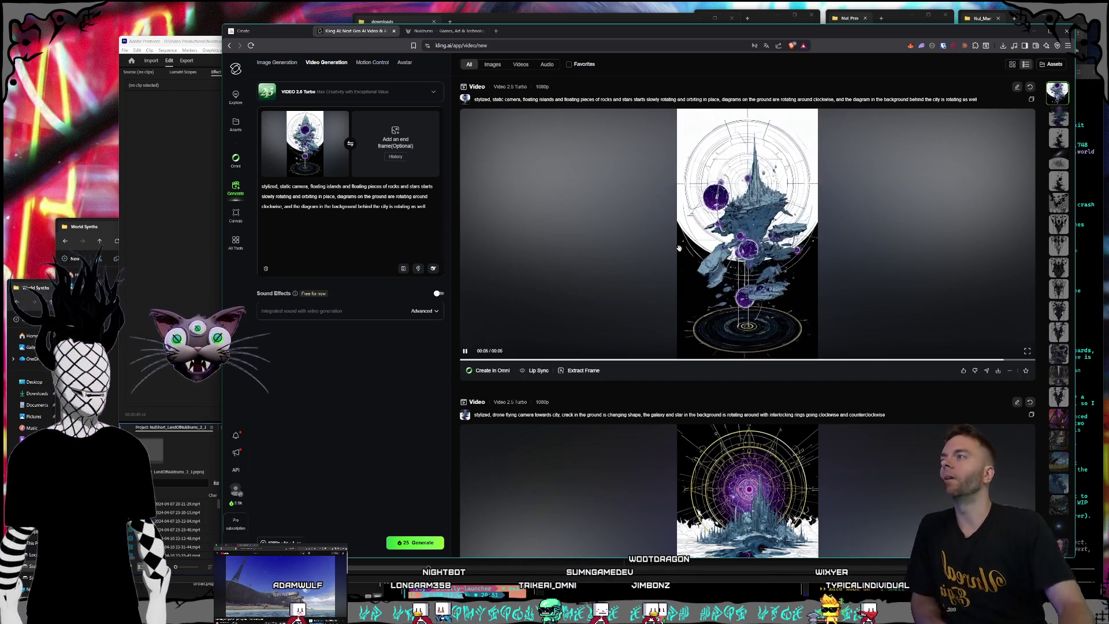
{"action": "left_click", "coordinate": [244, 31]}
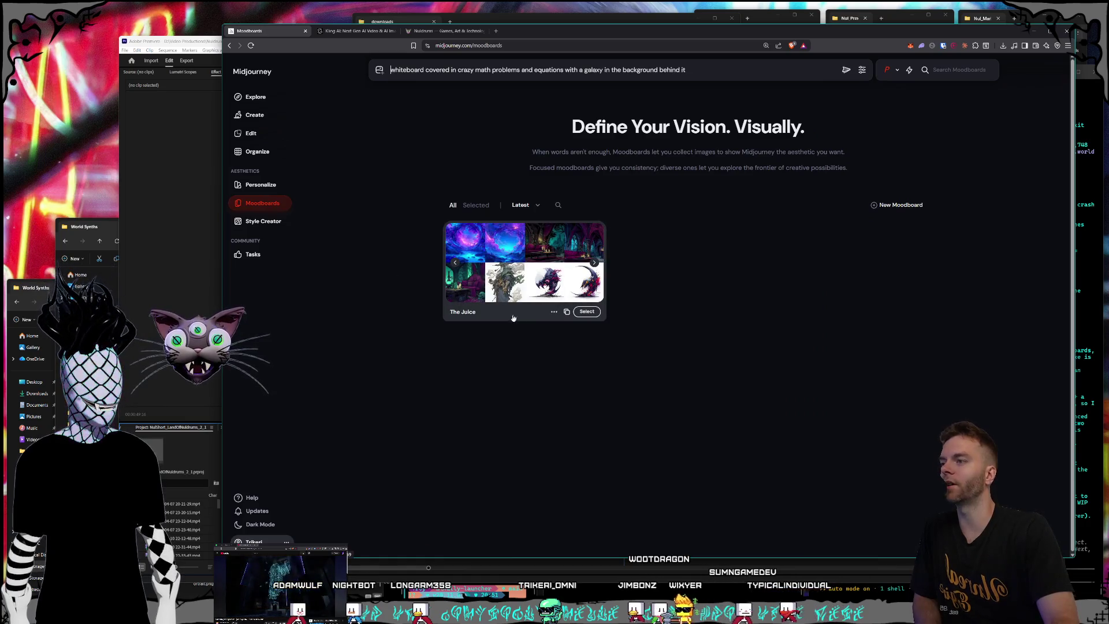
Open The Juice moodboard and scroll through its fantasy and character reference images.
{"action": "left_click", "coordinate": [504, 315]}
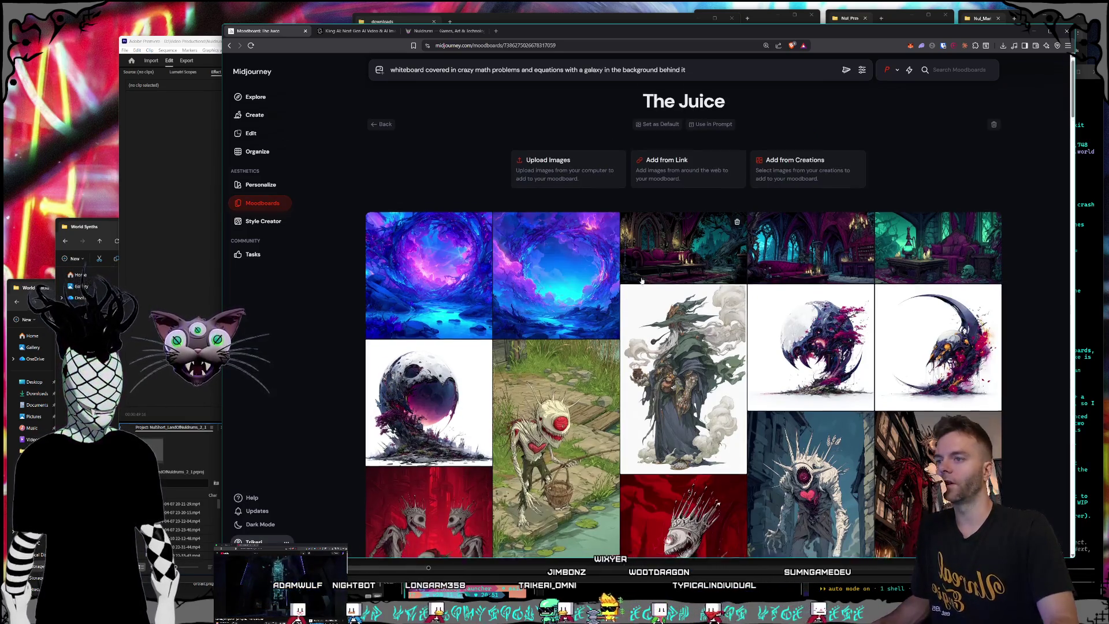
{"action": "scroll", "coordinate": [641, 280], "scroll_direction": "down", "scroll_amount": 2}
{"action": "scroll", "coordinate": [644, 275], "scroll_direction": "down", "scroll_amount": 2}
{"action": "scroll", "coordinate": [653, 238], "scroll_direction": "down", "scroll_amount": 20}
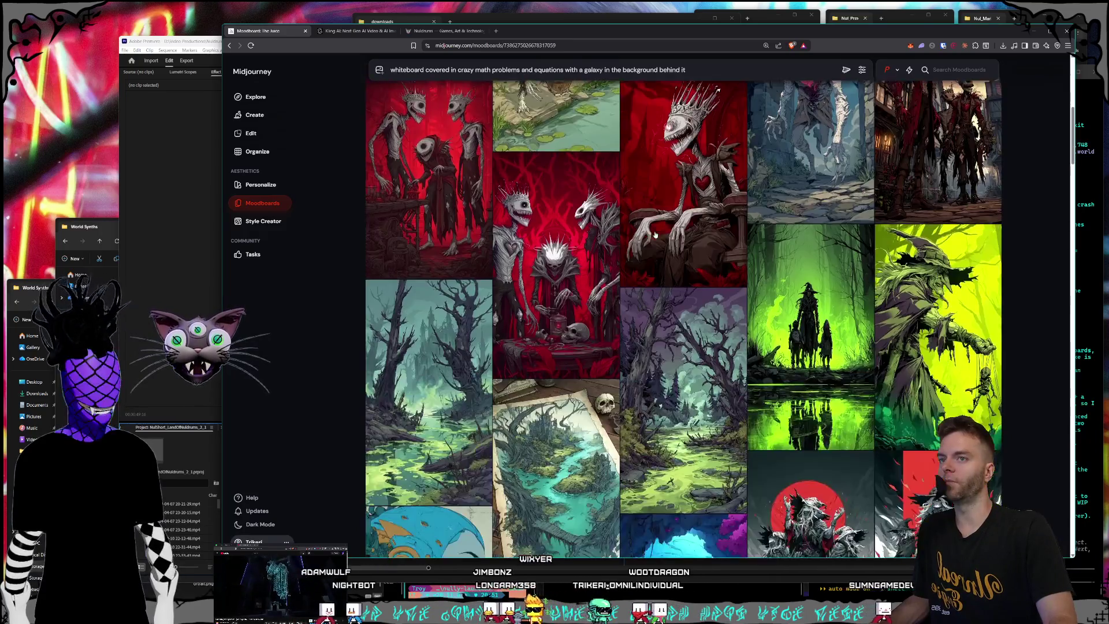
{"action": "scroll", "coordinate": [656, 239], "scroll_direction": "down", "scroll_amount": 4}
{"action": "scroll", "coordinate": [656, 239], "scroll_direction": "down", "scroll_amount": 20}
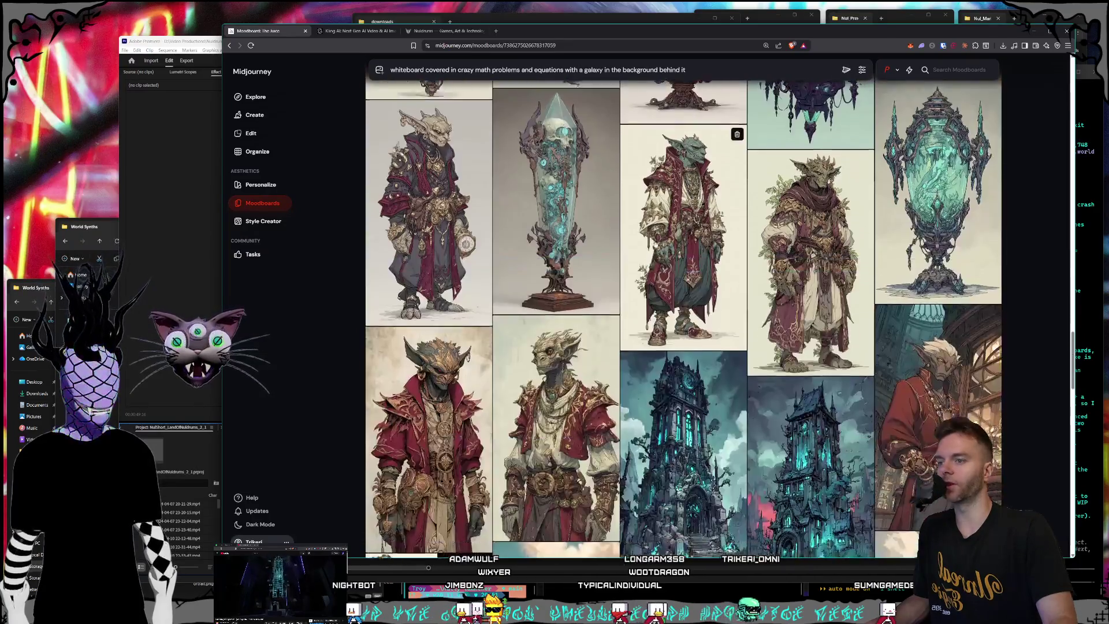
{"action": "scroll", "coordinate": [662, 252], "scroll_direction": "down", "scroll_amount": 4}
{"action": "scroll", "coordinate": [660, 263], "scroll_direction": "up", "scroll_amount": 15}
{"action": "scroll", "coordinate": [649, 295], "scroll_direction": "up", "scroll_amount": 15}
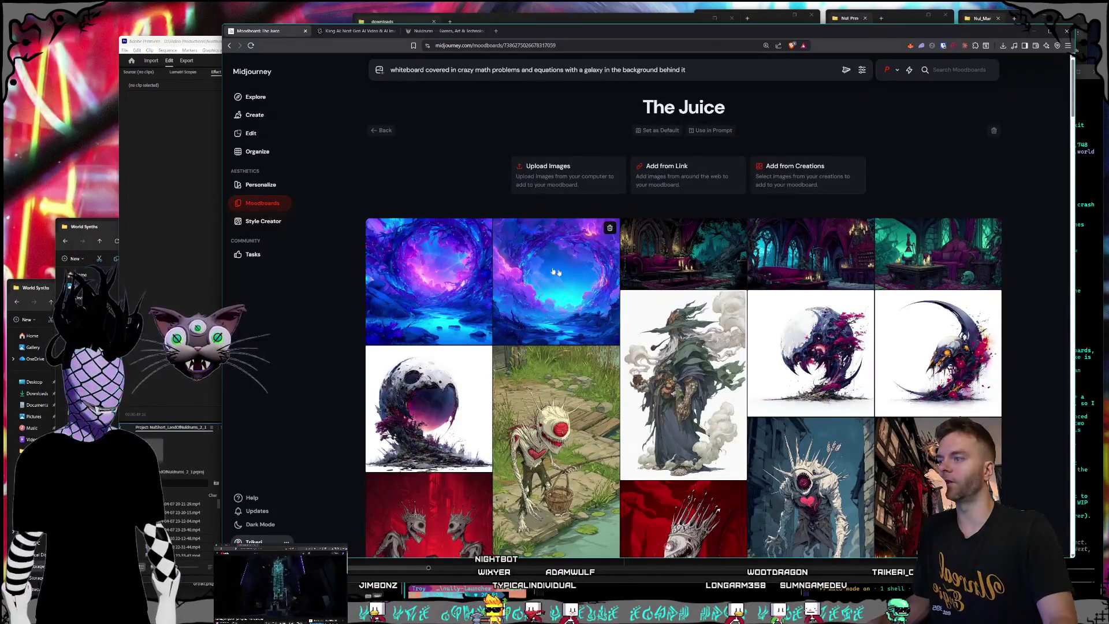
Return to the Create feed, scroll through the whiteboard and galaxy generations, then switch to Premiere.
{"action": "left_click", "coordinate": [255, 115]}
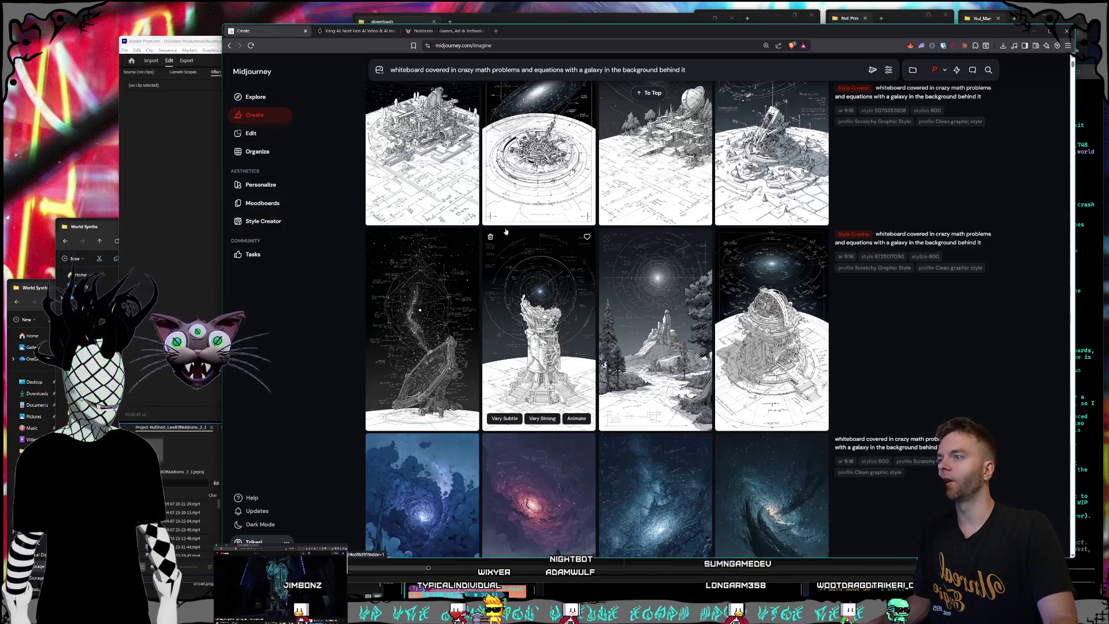
{"action": "scroll", "coordinate": [649, 283], "scroll_direction": "up", "scroll_amount": 4}
{"action": "scroll", "coordinate": [645, 279], "scroll_direction": "up", "scroll_amount": 1}
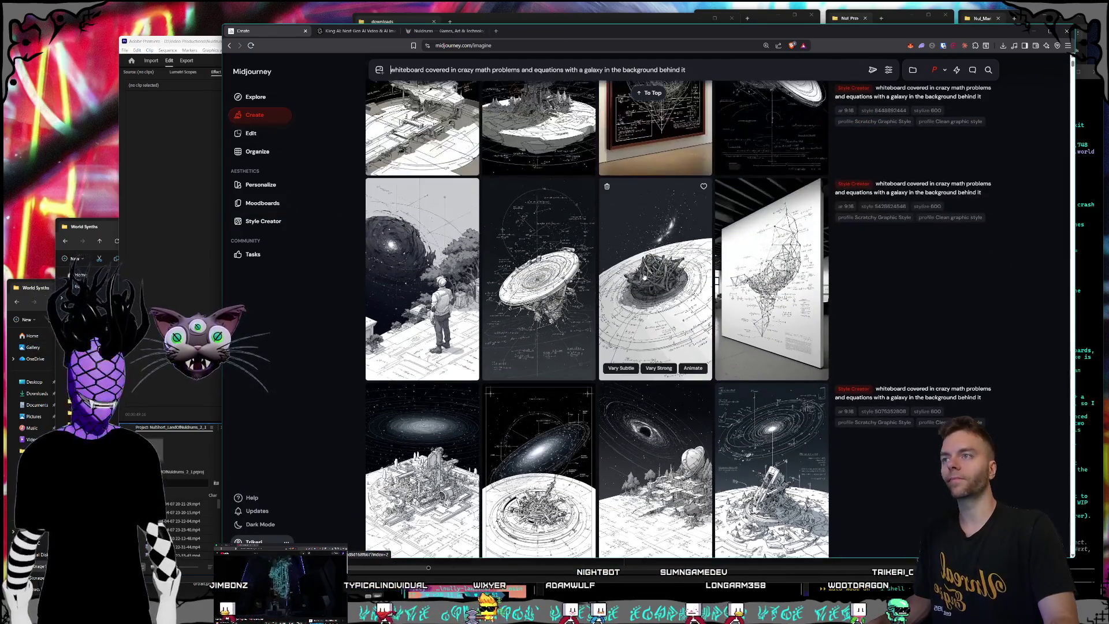
{"action": "scroll", "coordinate": [644, 274], "scroll_direction": "up", "scroll_amount": 3}
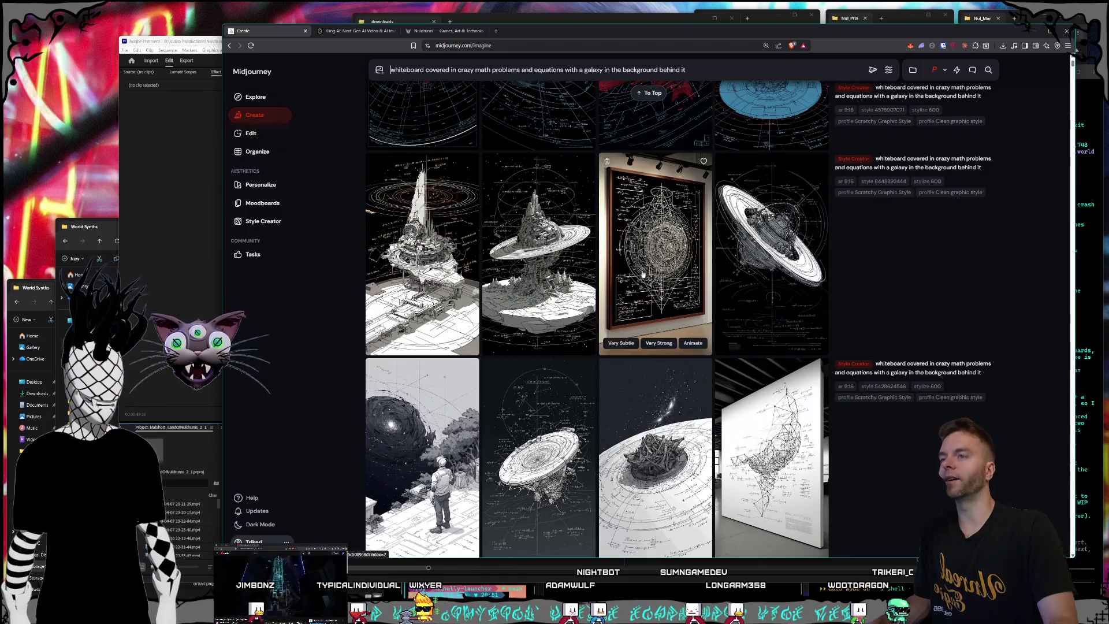
{"action": "scroll", "coordinate": [644, 274], "scroll_direction": "up", "scroll_amount": 6}
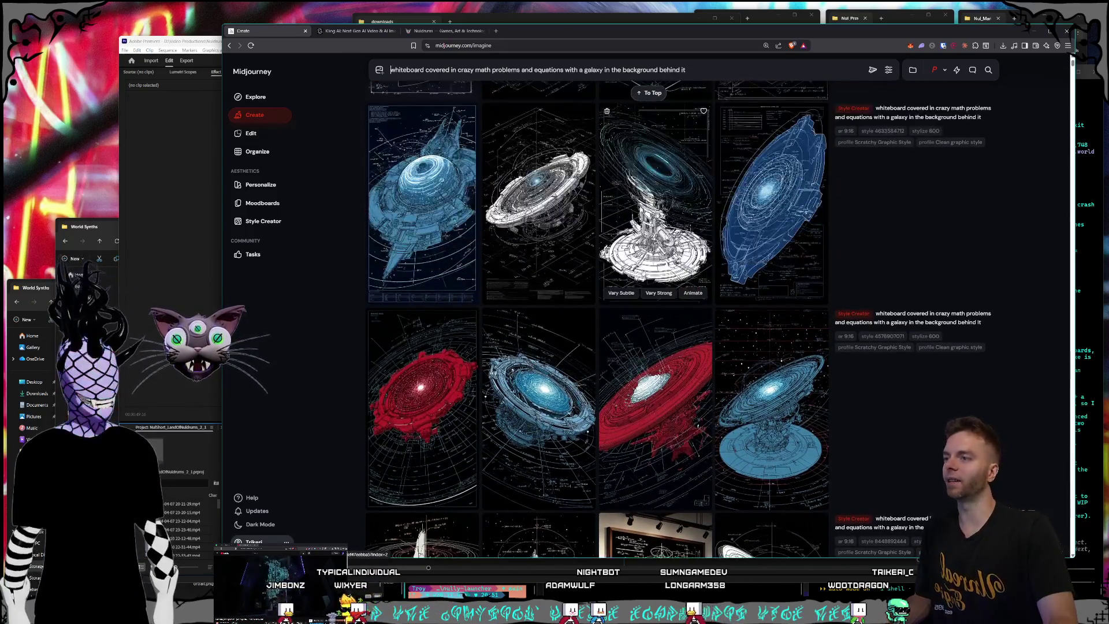
{"action": "scroll", "coordinate": [642, 270], "scroll_direction": "up", "scroll_amount": 3}
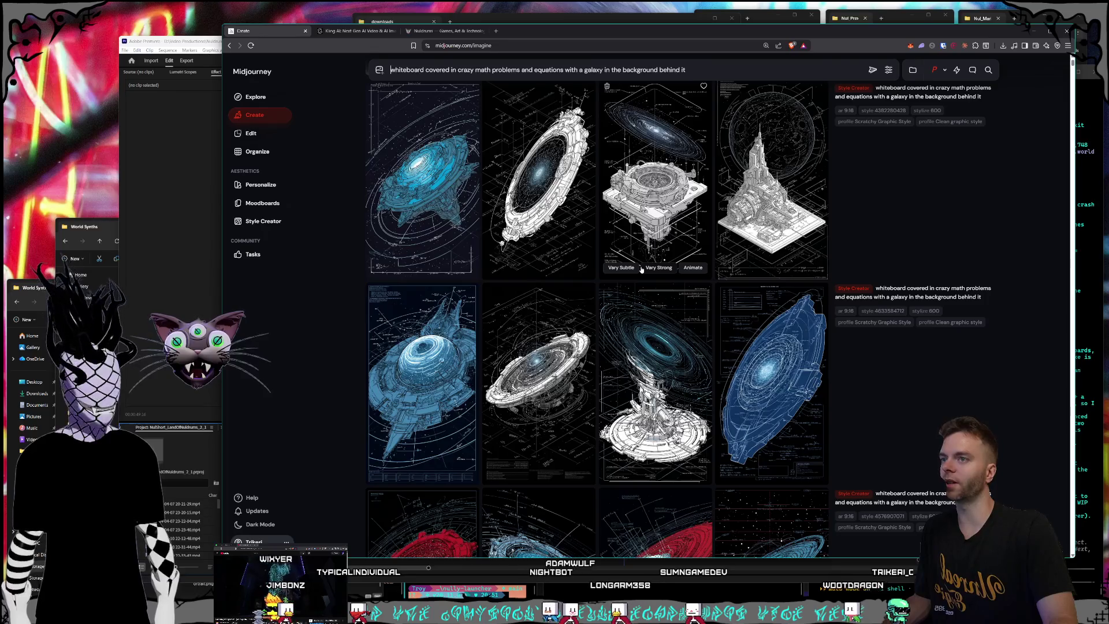
{"action": "scroll", "coordinate": [641, 269], "scroll_direction": "up", "scroll_amount": 4}
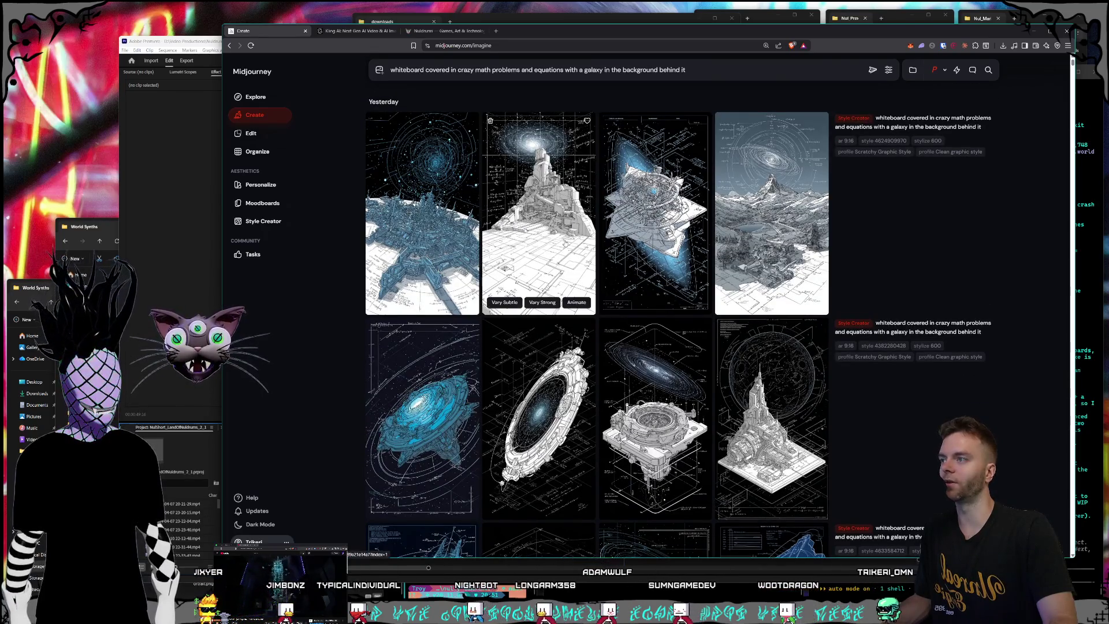
{"action": "scroll", "coordinate": [565, 243], "scroll_direction": "down", "scroll_amount": 15}
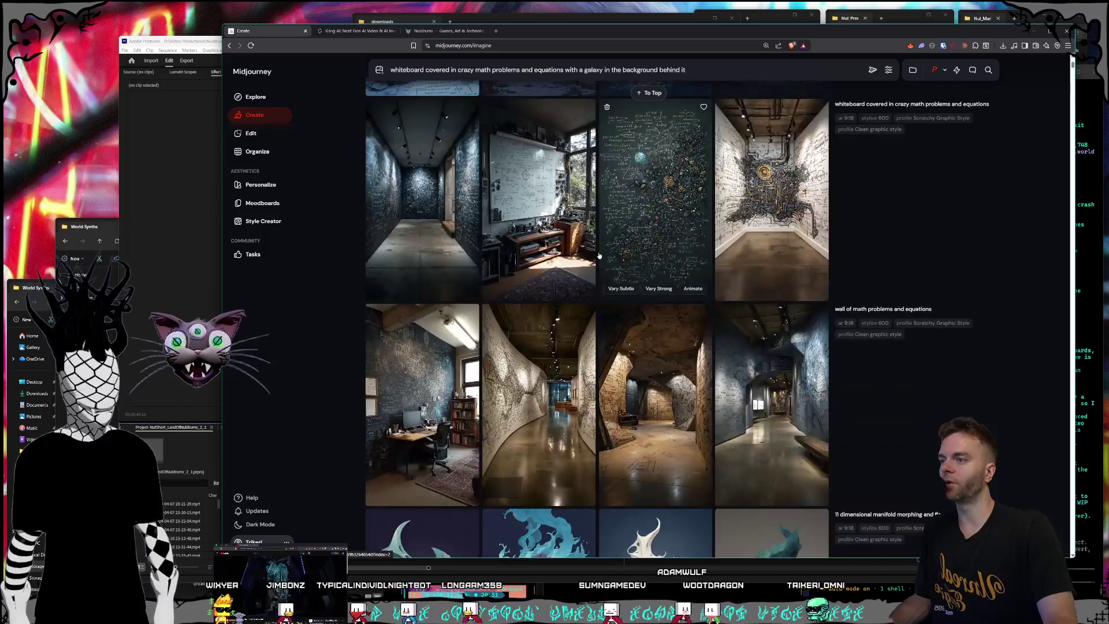
{"action": "scroll", "coordinate": [599, 256], "scroll_direction": "down", "scroll_amount": 3}
{"action": "key", "text": "alt+Tab"}
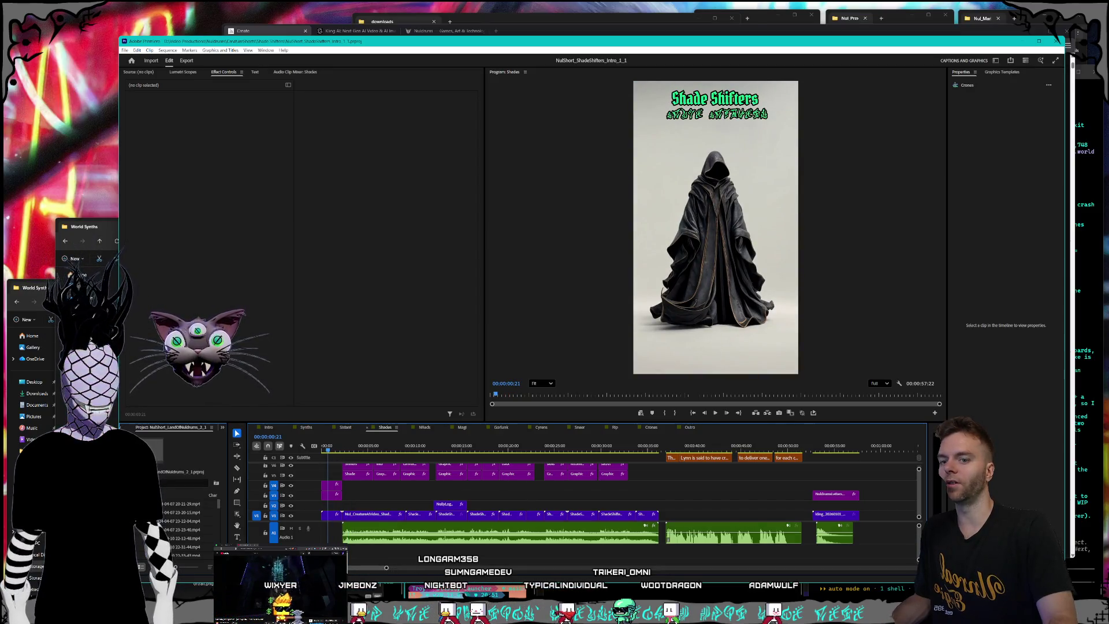
Open the Windows volume mixer beside Premiere, then play the Shade Shifters intro.
{"action": "key", "text": "super+i"}
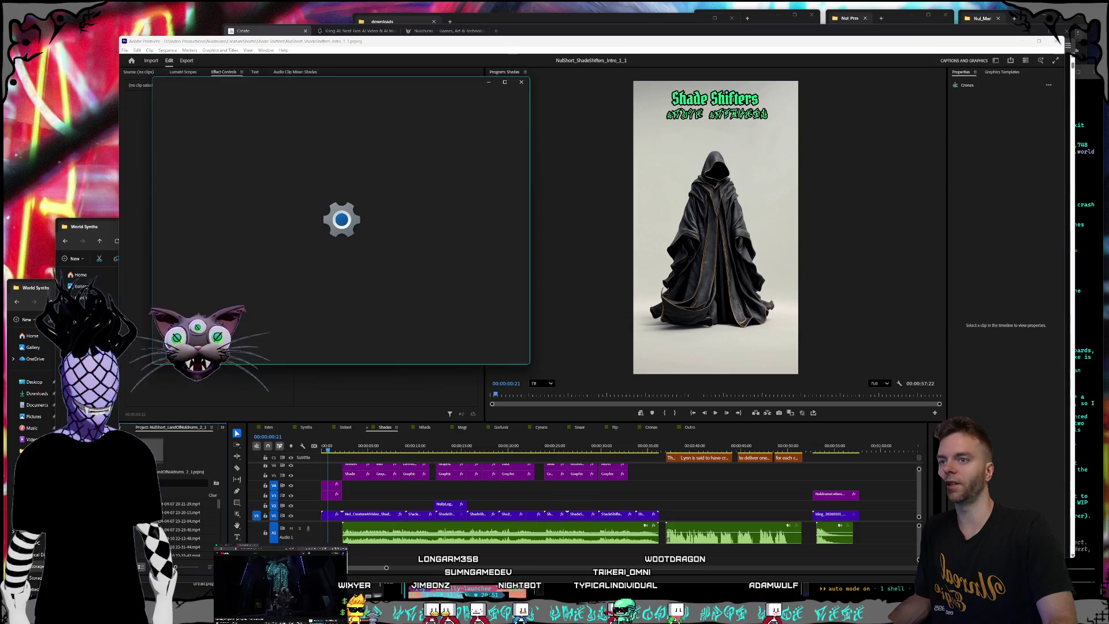
{"action": "mouse_move", "coordinate": [435, 83]}
{"action": "left_mouse_down"}
{"action": "mouse_move", "coordinate": [341, 82]}
{"action": "mouse_move", "coordinate": [351, 85]}
{"action": "left_mouse_up"}
{"action": "key", "text": "alt+Tab"}
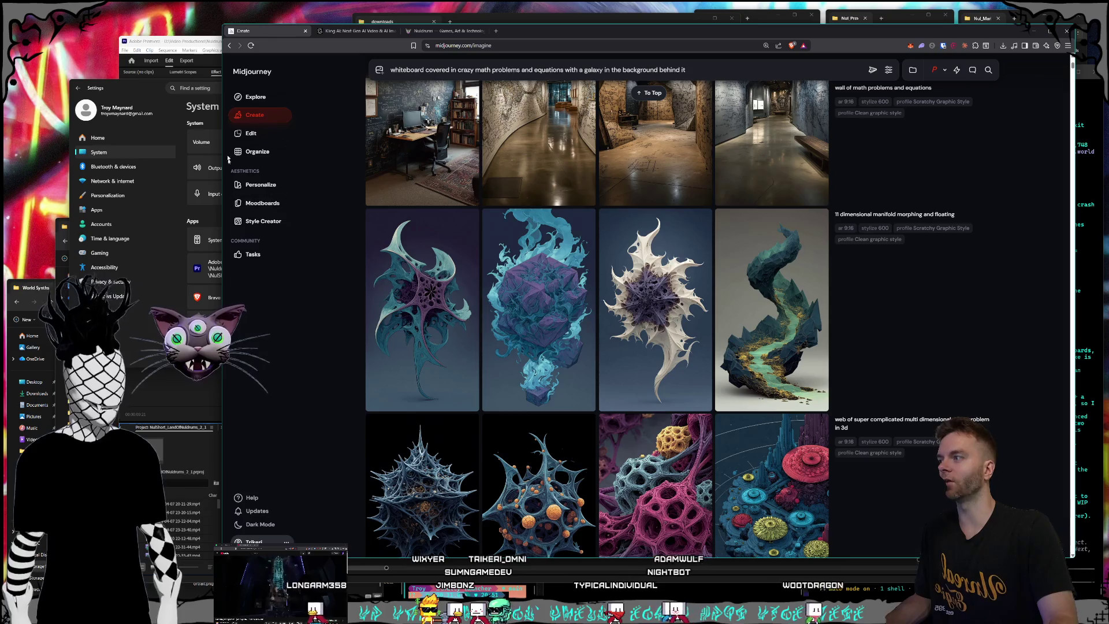
{"action": "left_click", "coordinate": [129, 94]}
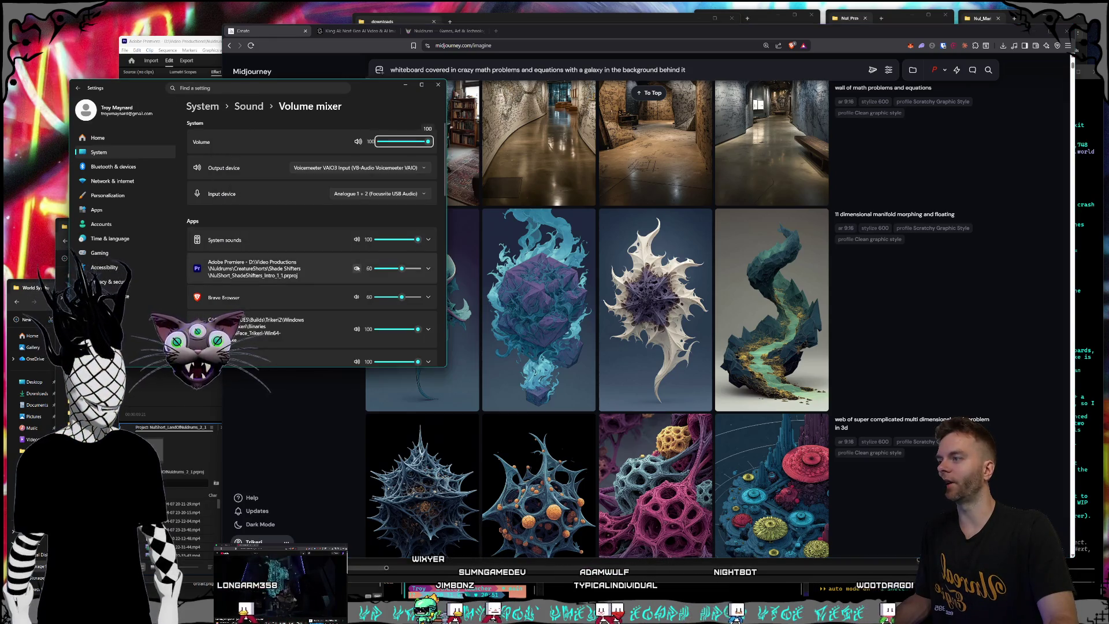
{"action": "left_click", "coordinate": [206, 39]}
{"action": "left_click", "coordinate": [716, 412]}
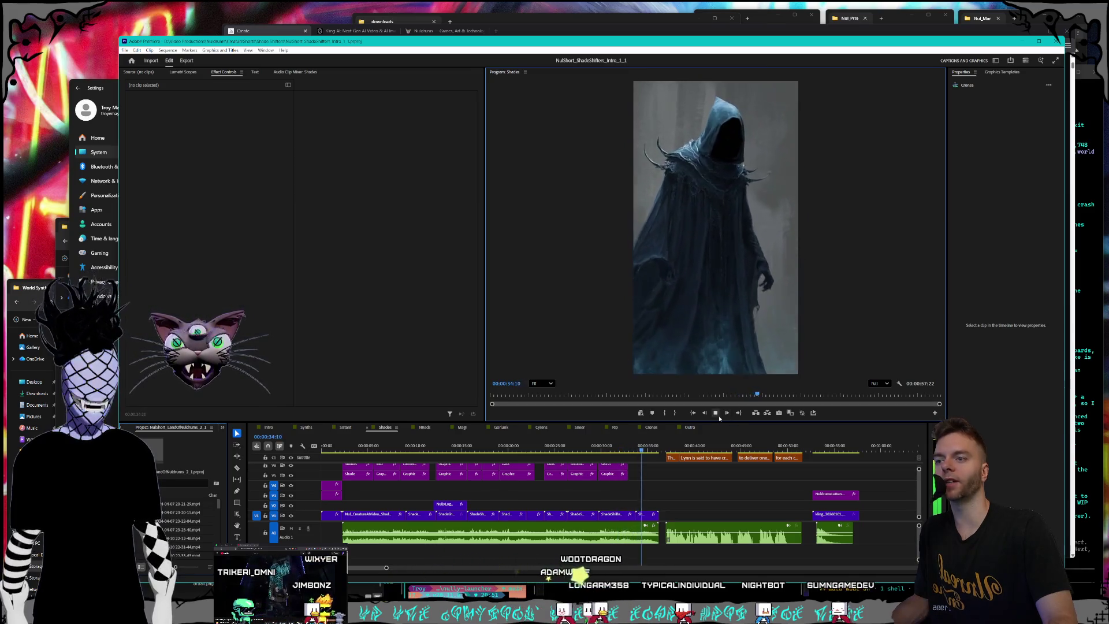
Stop playback at 00:00:35:28 and bring the Midjourney browser back in front.
{"action": "left_click", "coordinate": [717, 417]}
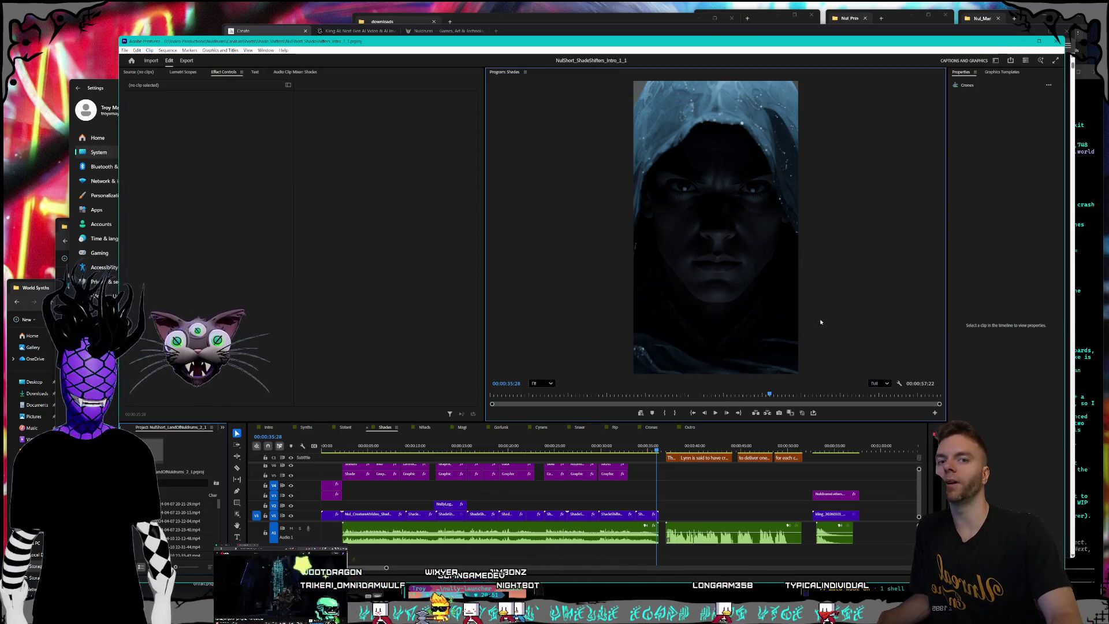
{"action": "left_click", "coordinate": [524, 32]}
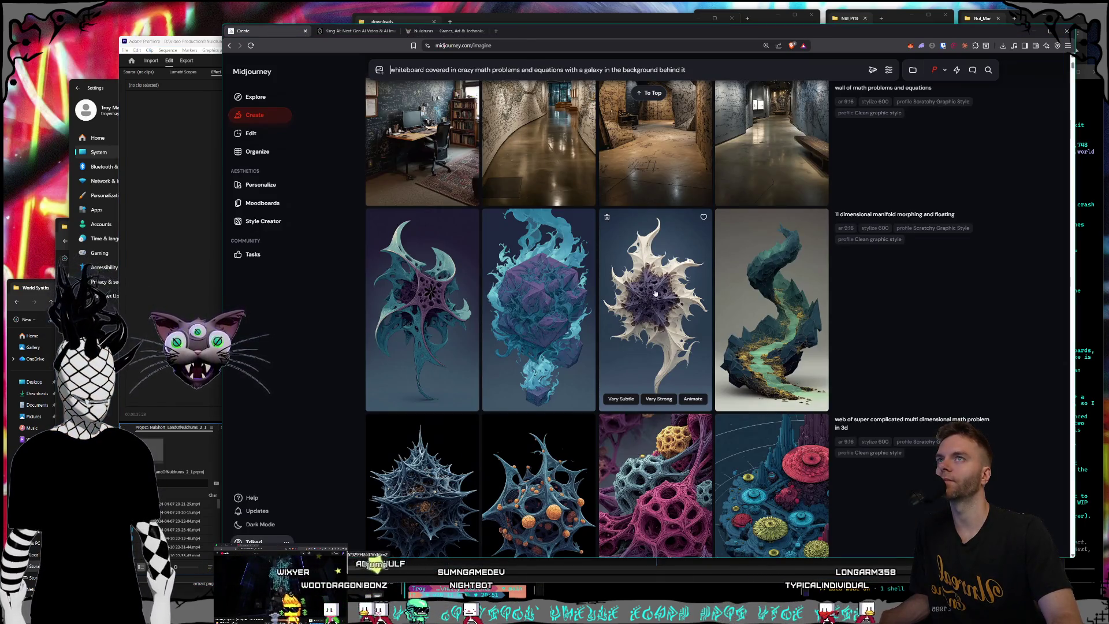
Review the newest galaxy results, open the Nuldrums site in a smaller window, and return to Premiere.
{"action": "scroll", "coordinate": [656, 291], "scroll_direction": "up", "scroll_amount": 15}
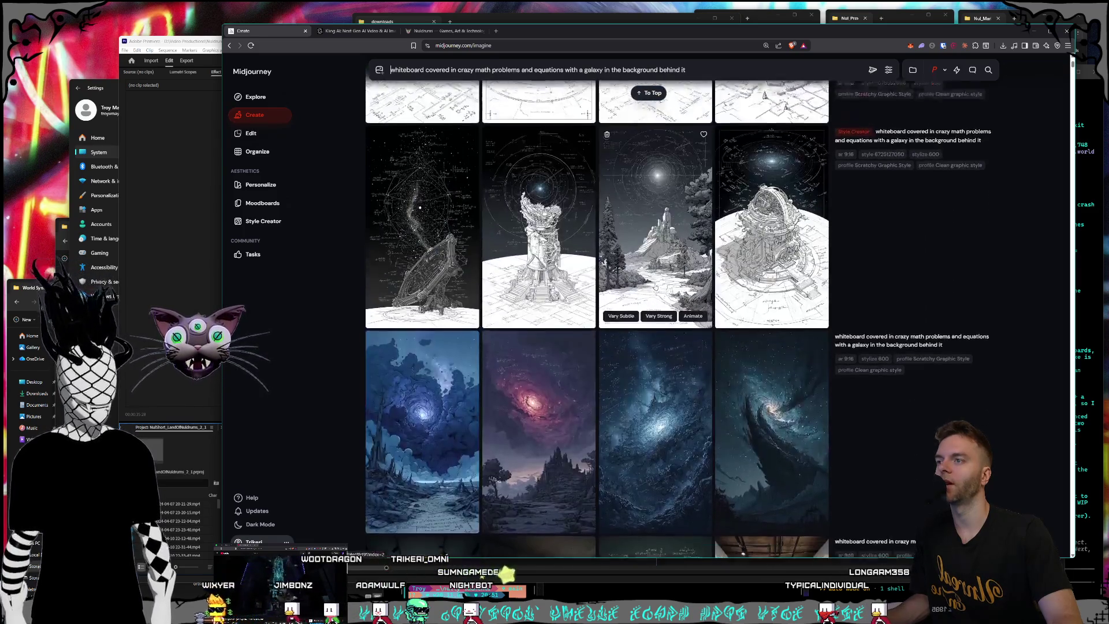
{"action": "scroll", "coordinate": [654, 287], "scroll_direction": "up", "scroll_amount": 8}
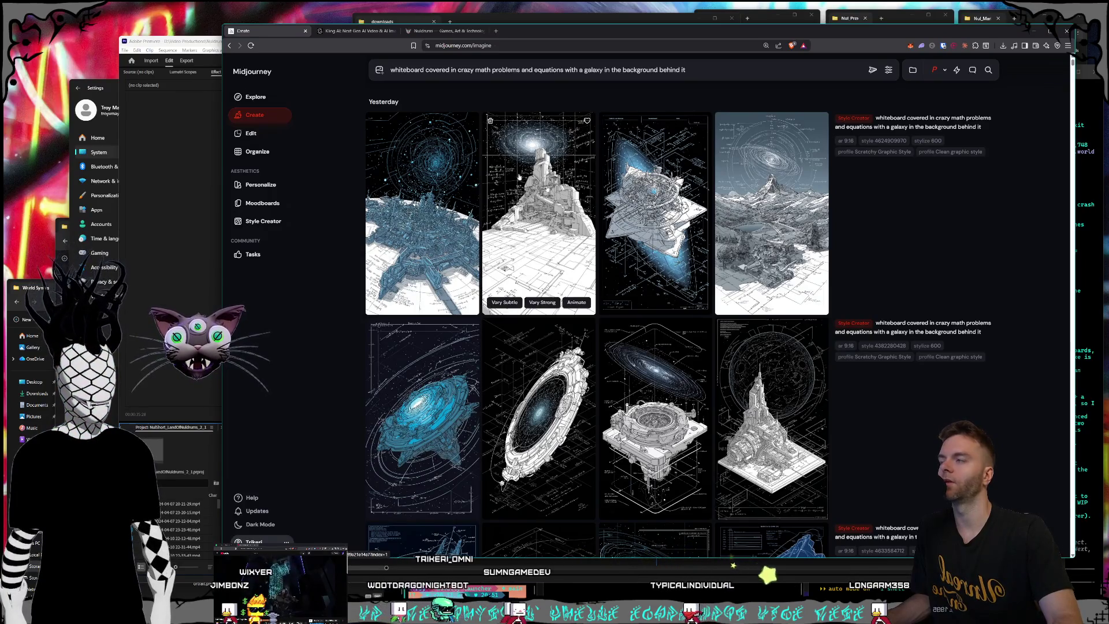
{"action": "left_click", "coordinate": [441, 33]}
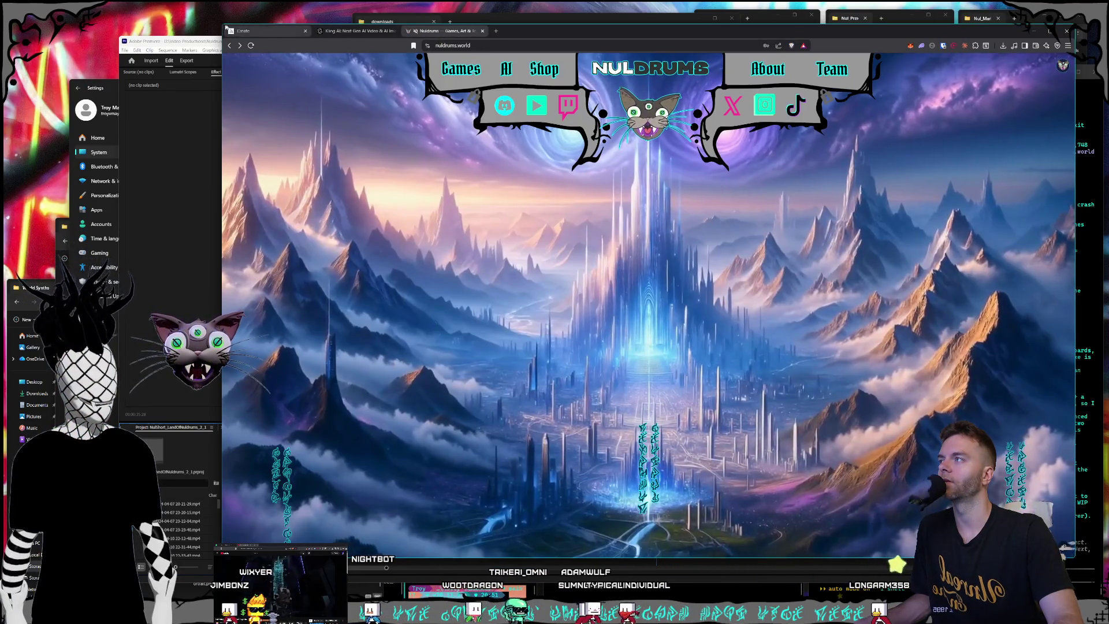
{"action": "mouse_move", "coordinate": [223, 24]}
{"action": "left_mouse_down"}
{"action": "mouse_move", "coordinate": [268, 49]}
{"action": "mouse_move", "coordinate": [185, 49]}
{"action": "left_mouse_up"}
{"action": "left_click", "coordinate": [183, 110]}
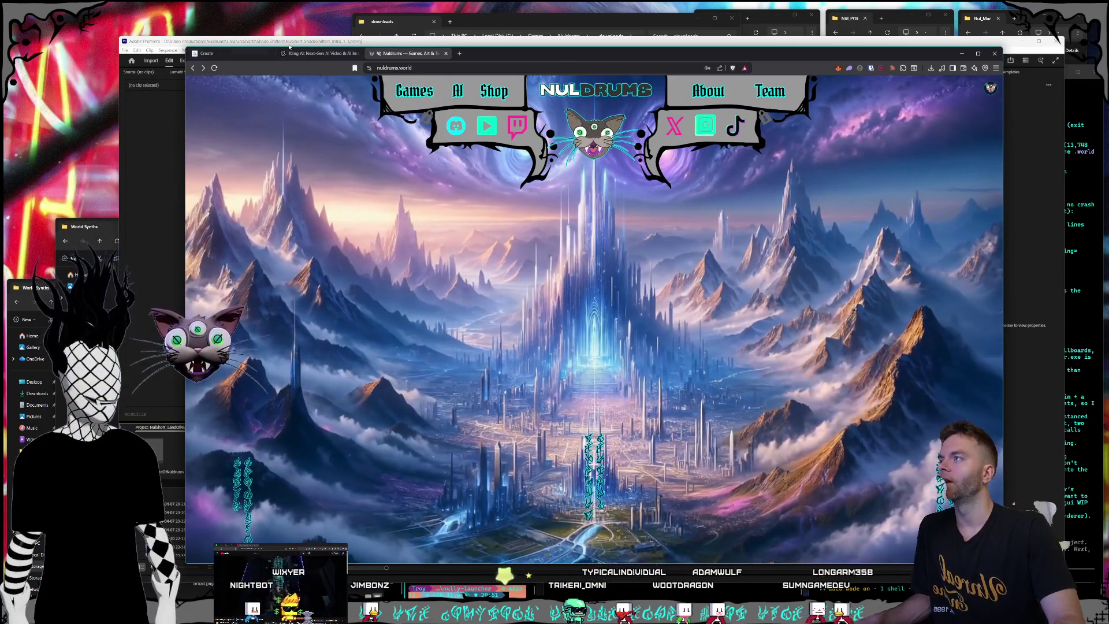
{"action": "key", "text": "alt+Tab"}
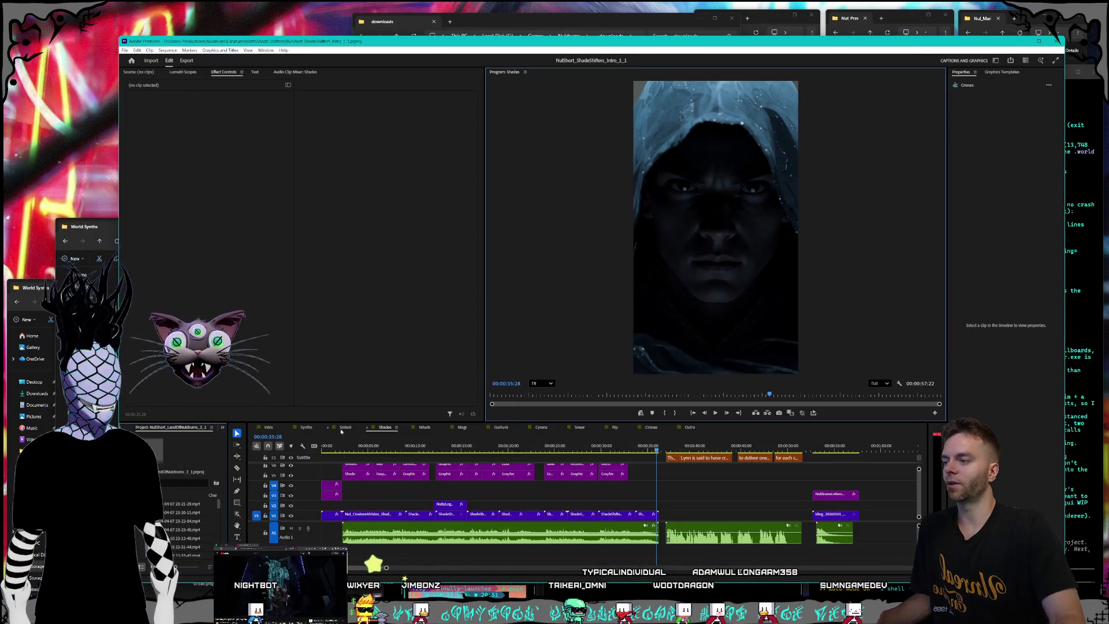
Play the Synths sequence from its start, stop on the three-heads artwork, and reopen Midjourney's Create page.
{"action": "left_click", "coordinate": [306, 427]}
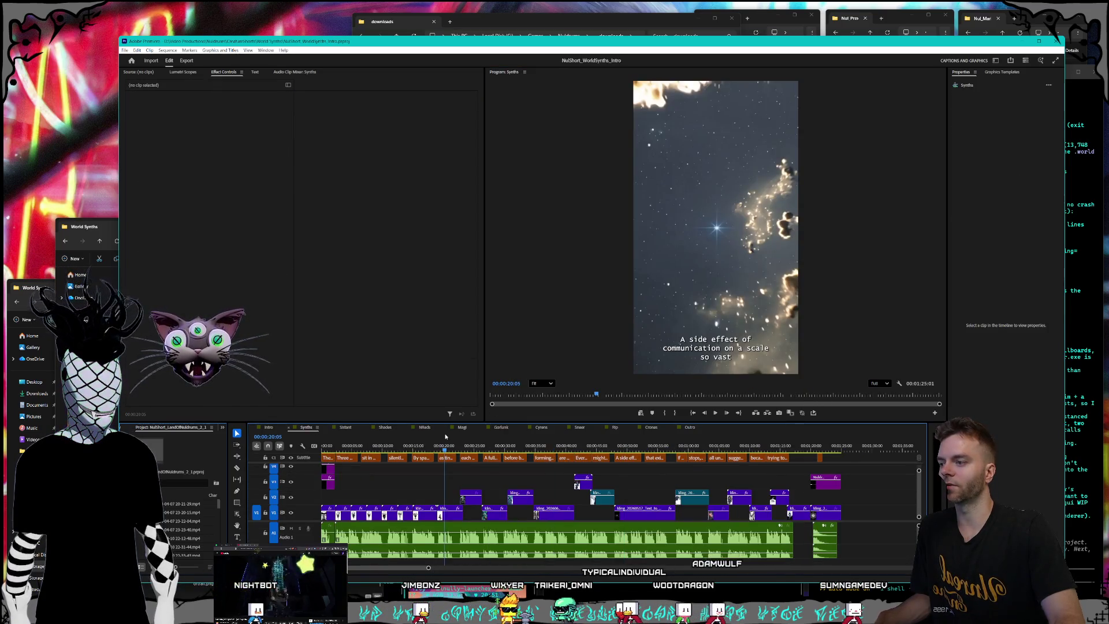
{"action": "key", "text": "Home"}
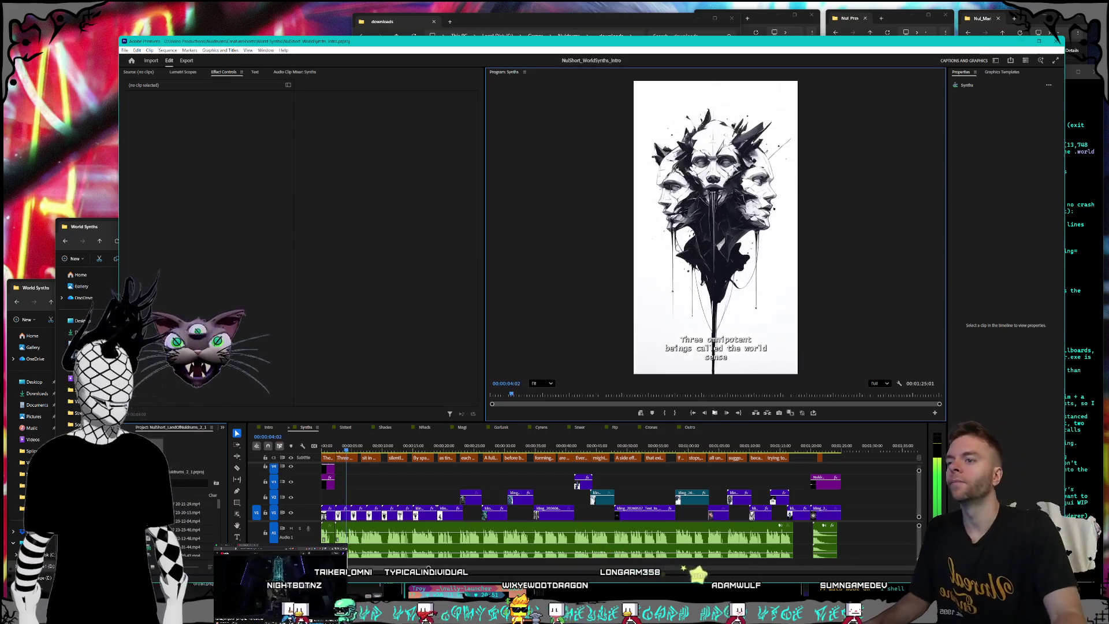
{"action": "left_click", "coordinate": [714, 412]}
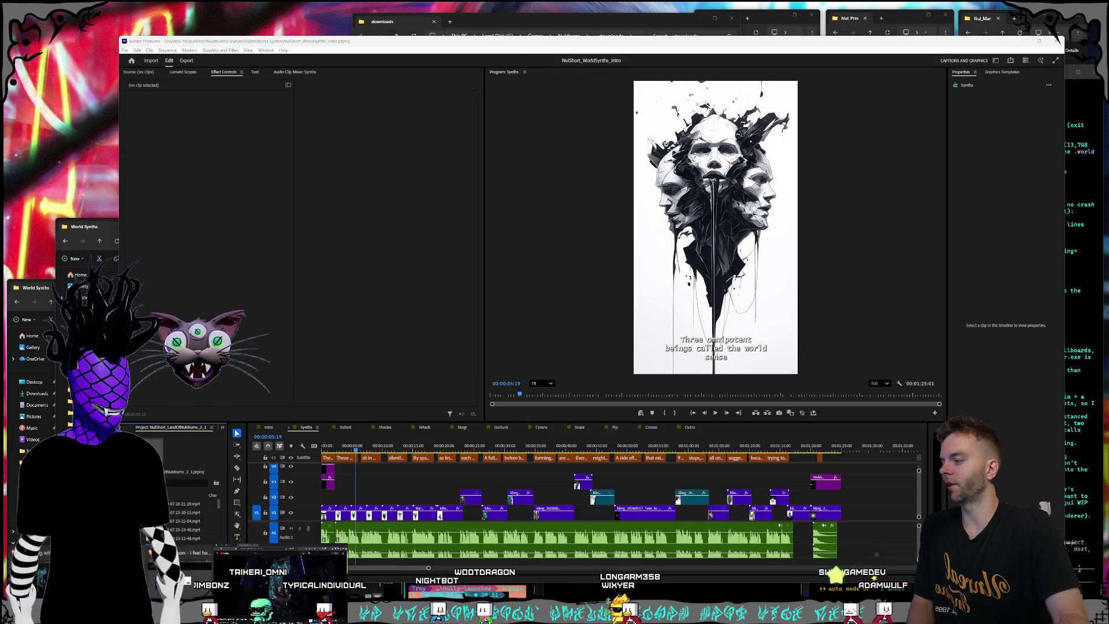
{"action": "key", "text": "alt+Tab"}
{"action": "left_click", "coordinate": [227, 54]}
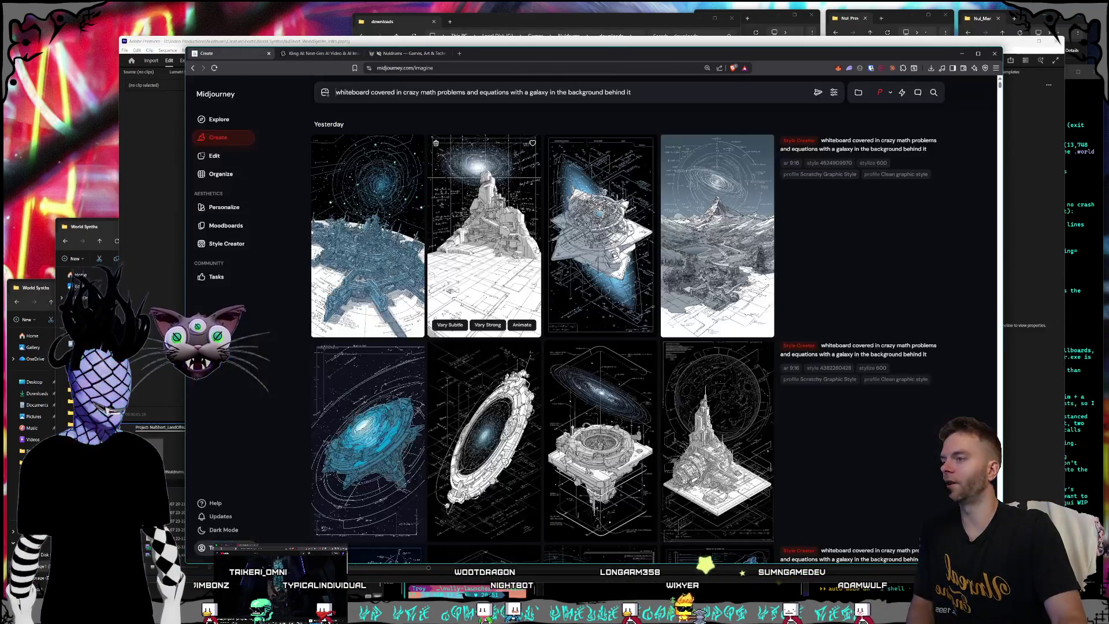
Scroll the Create feed, then open the Personalize page listing the saved style profiles.
{"action": "scroll", "coordinate": [633, 283], "scroll_direction": "down", "scroll_amount": 15}
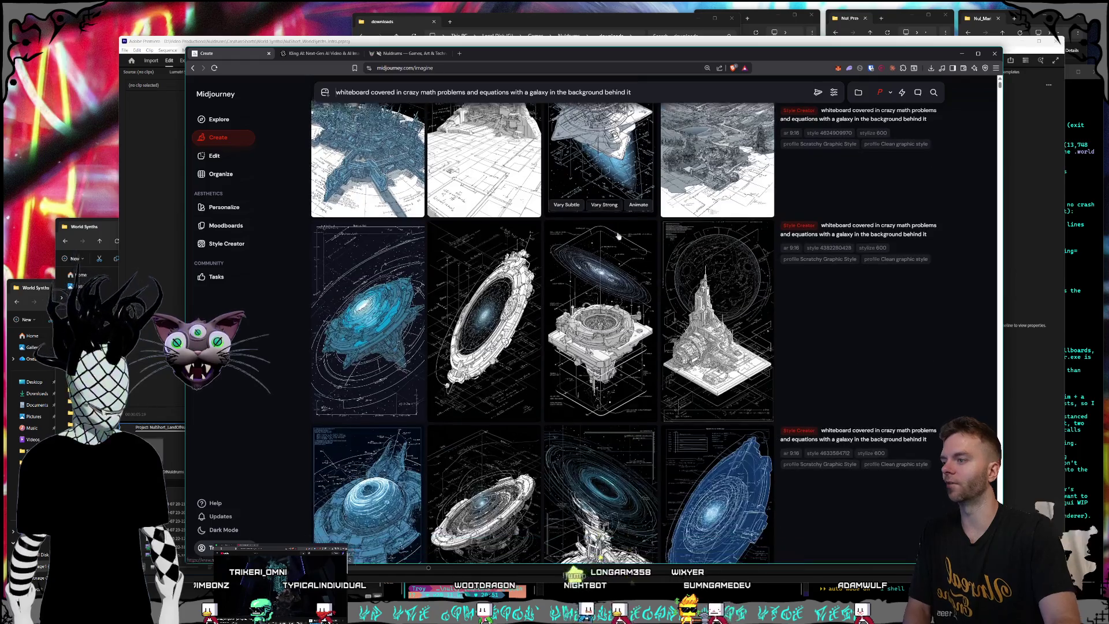
{"action": "scroll", "coordinate": [633, 283], "scroll_direction": "down", "scroll_amount": 15}
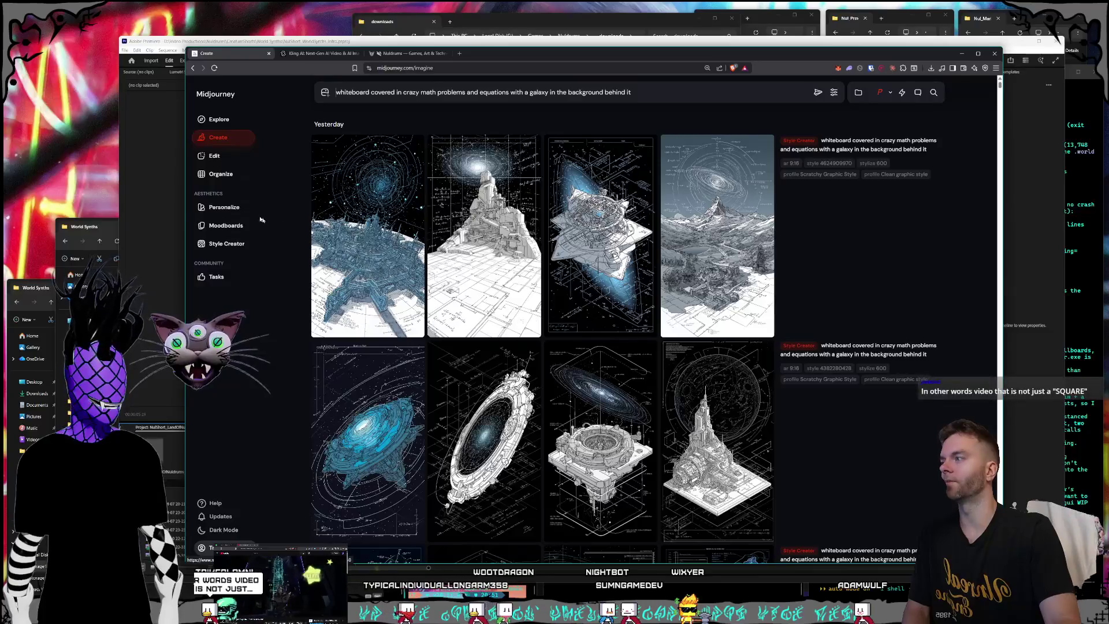
{"action": "left_click", "coordinate": [224, 207]}
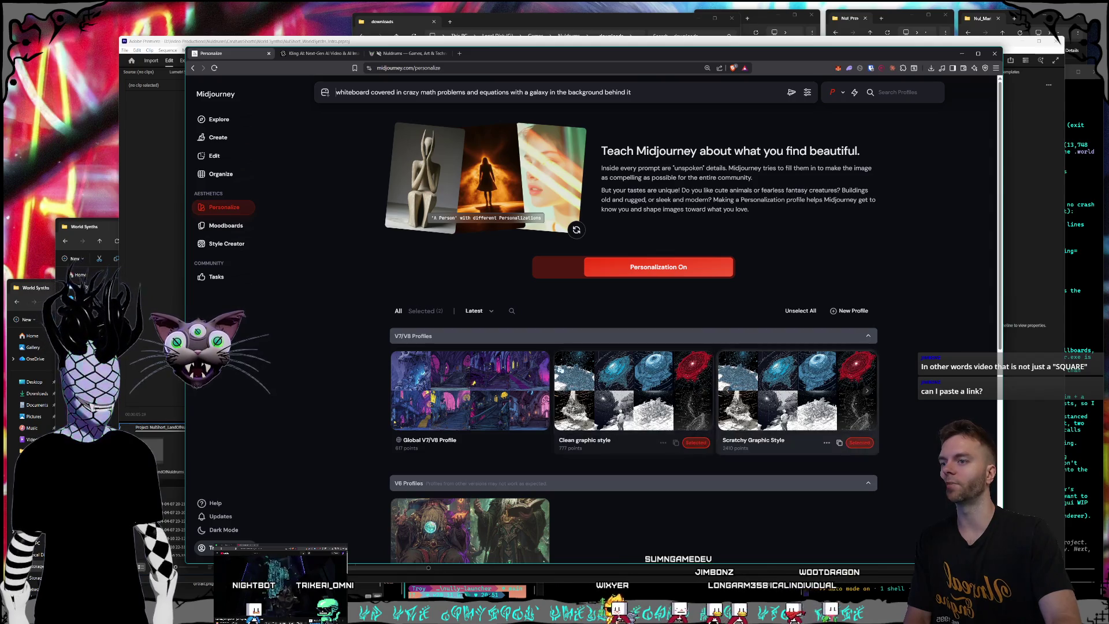
Return to the Create feed and view the pink and first galaxy images full size.
{"action": "left_click", "coordinate": [214, 139]}
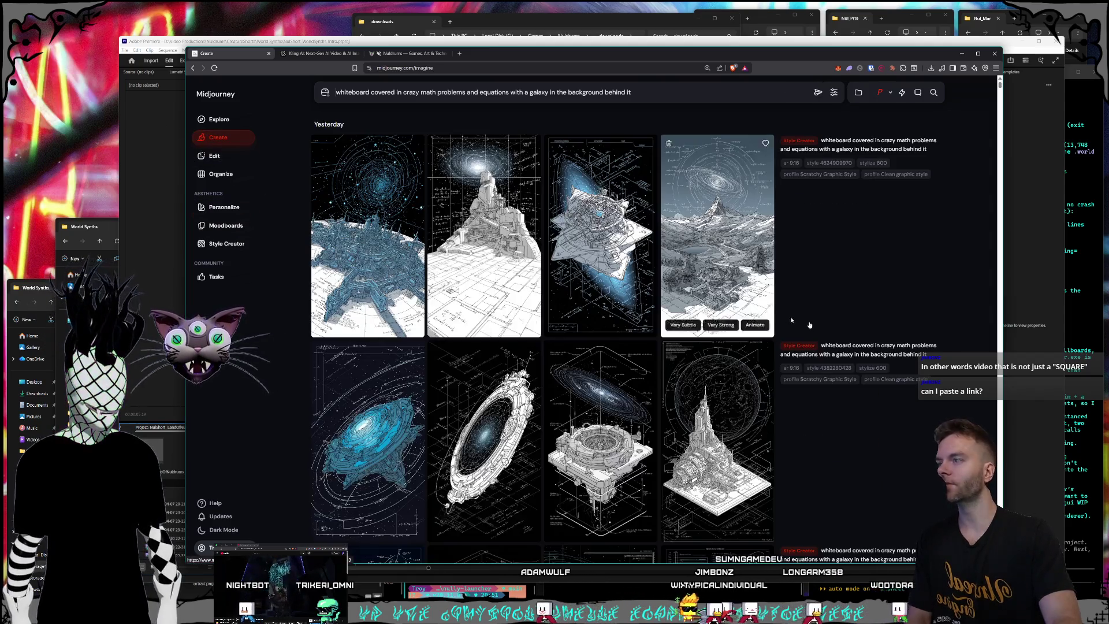
{"action": "scroll", "coordinate": [663, 298], "scroll_direction": "down", "scroll_amount": 10}
{"action": "scroll", "coordinate": [663, 298], "scroll_direction": "down", "scroll_amount": 10}
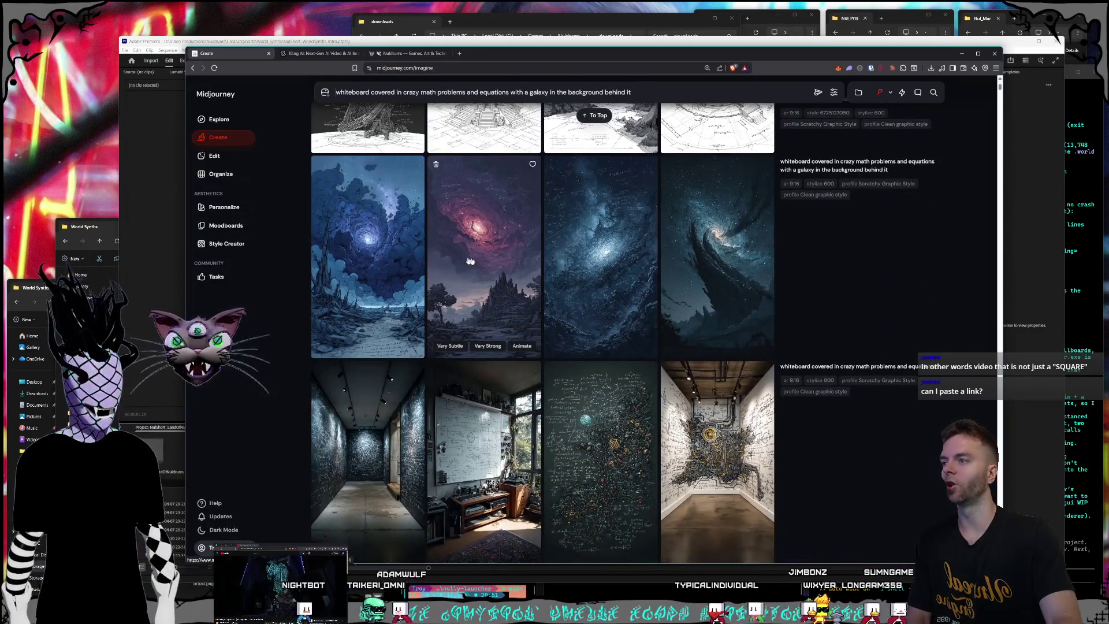
{"action": "left_click", "coordinate": [463, 260]}
{"action": "left_click", "coordinate": [372, 266]}
{"action": "left_click", "coordinate": [380, 266]}
{"action": "left_click", "coordinate": [348, 253]}
View the third and another galaxy image full size, then open the Style Creator.
{"action": "left_click", "coordinate": [566, 257]}
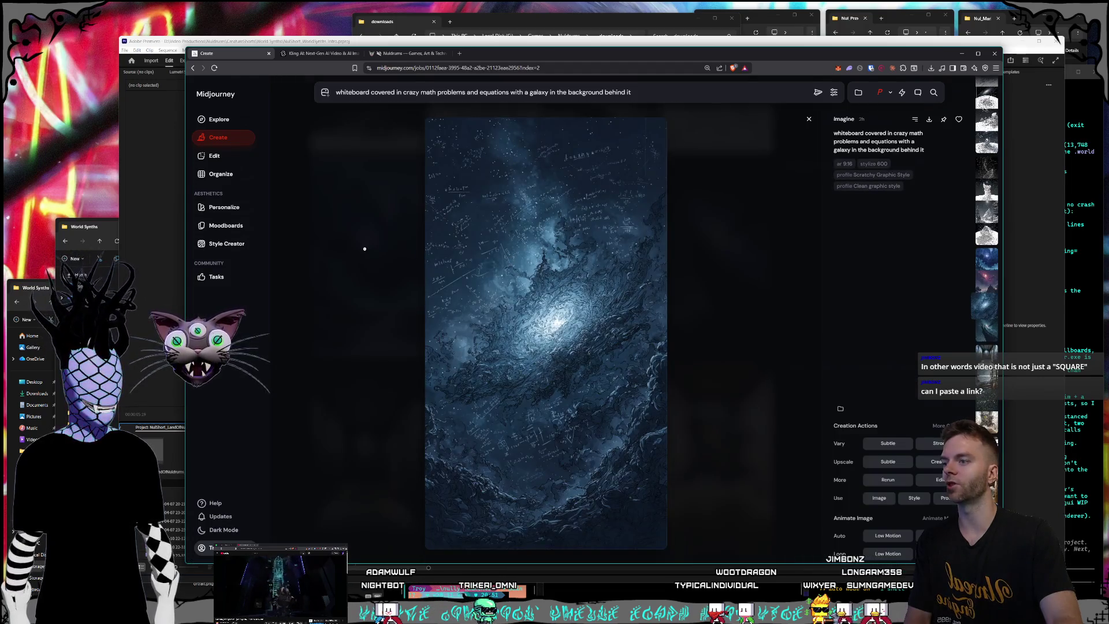
{"action": "left_click", "coordinate": [365, 249]}
{"action": "left_click", "coordinate": [621, 271]}
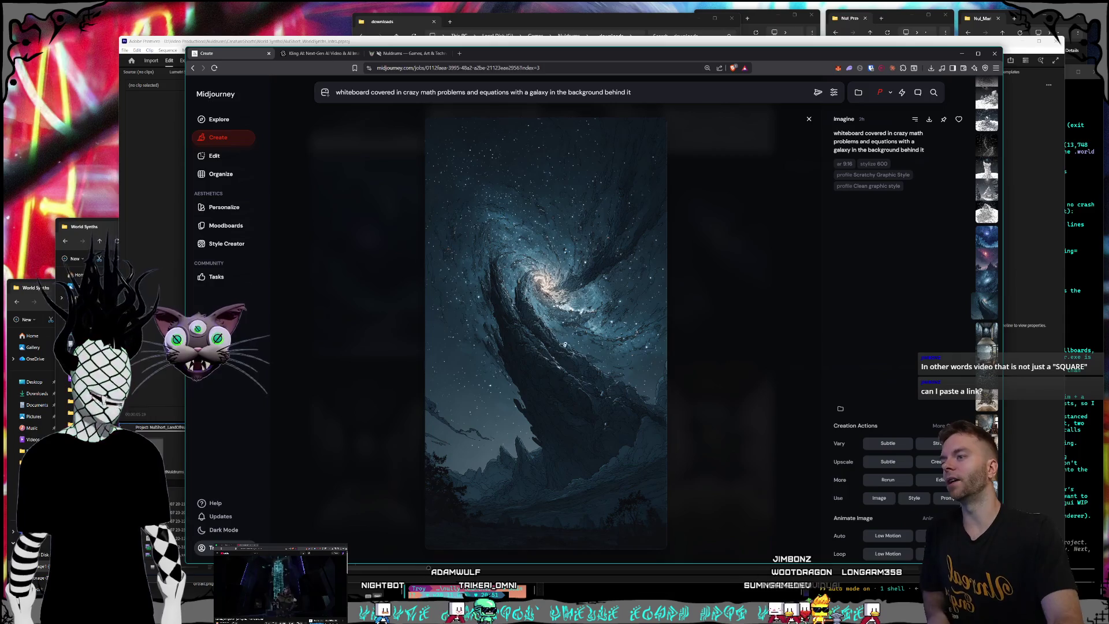
{"action": "left_click", "coordinate": [370, 256]}
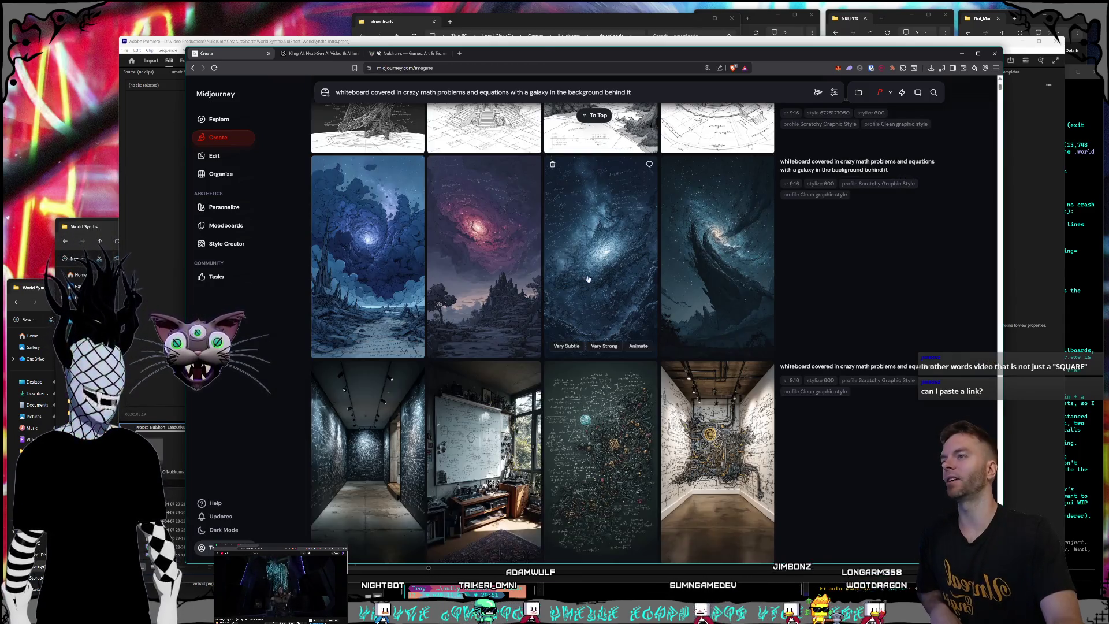
{"action": "scroll", "coordinate": [347, 243], "scroll_direction": "up", "scroll_amount": 3}
{"action": "left_click", "coordinate": [224, 243]}
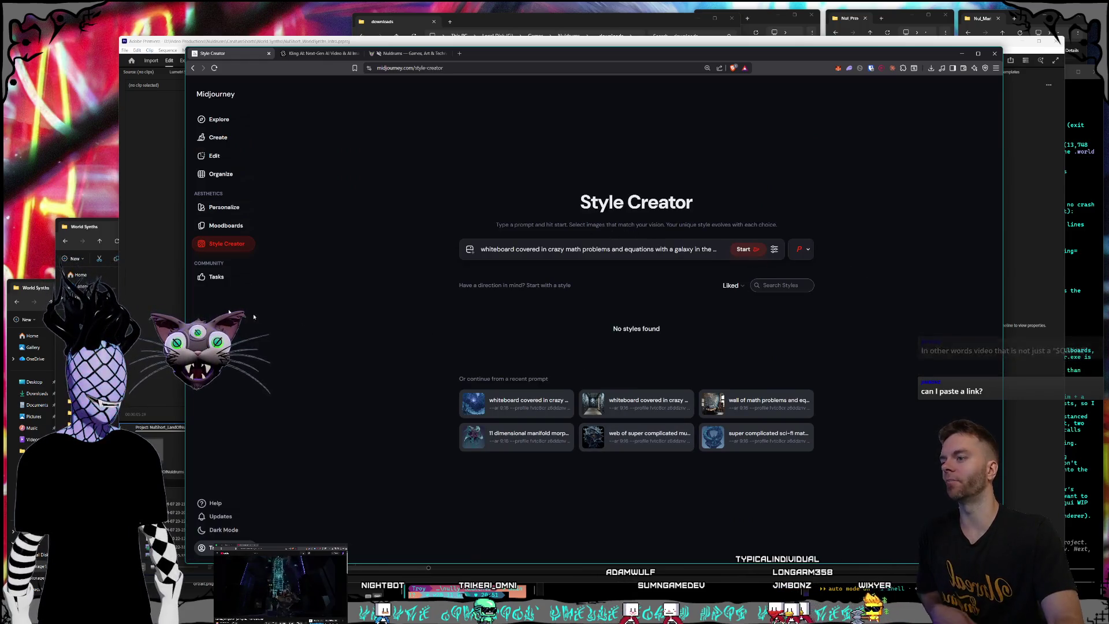
Return to the Create feed and view the ring-structure galaxy image full size.
{"action": "left_click", "coordinate": [207, 143]}
{"action": "scroll", "coordinate": [613, 386], "scroll_direction": "up", "scroll_amount": 5}
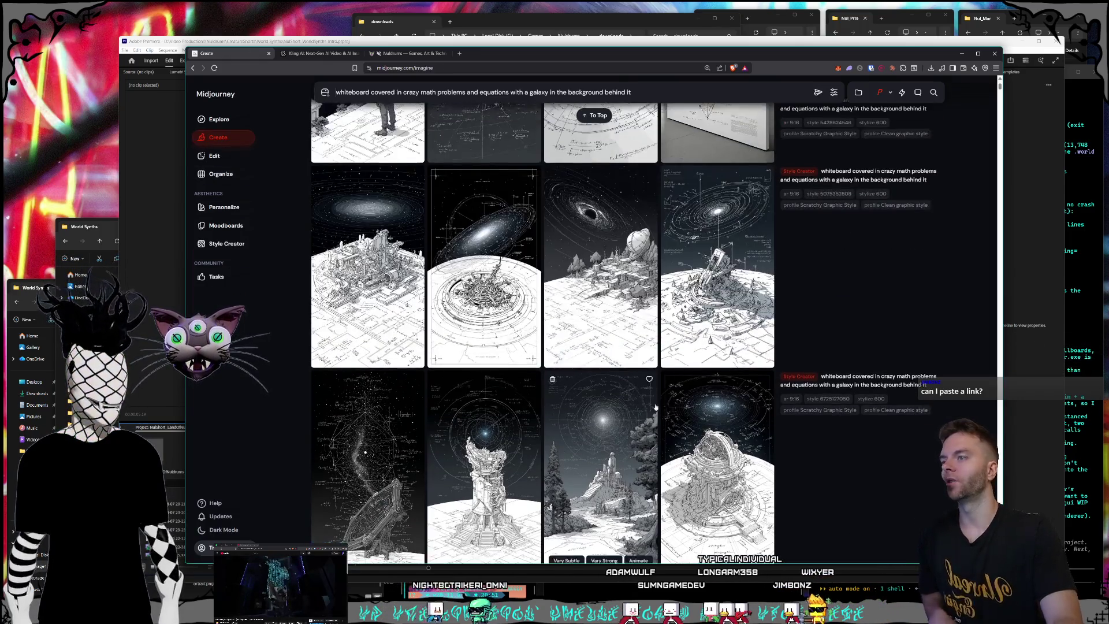
{"action": "scroll", "coordinate": [613, 386], "scroll_direction": "up", "scroll_amount": 10}
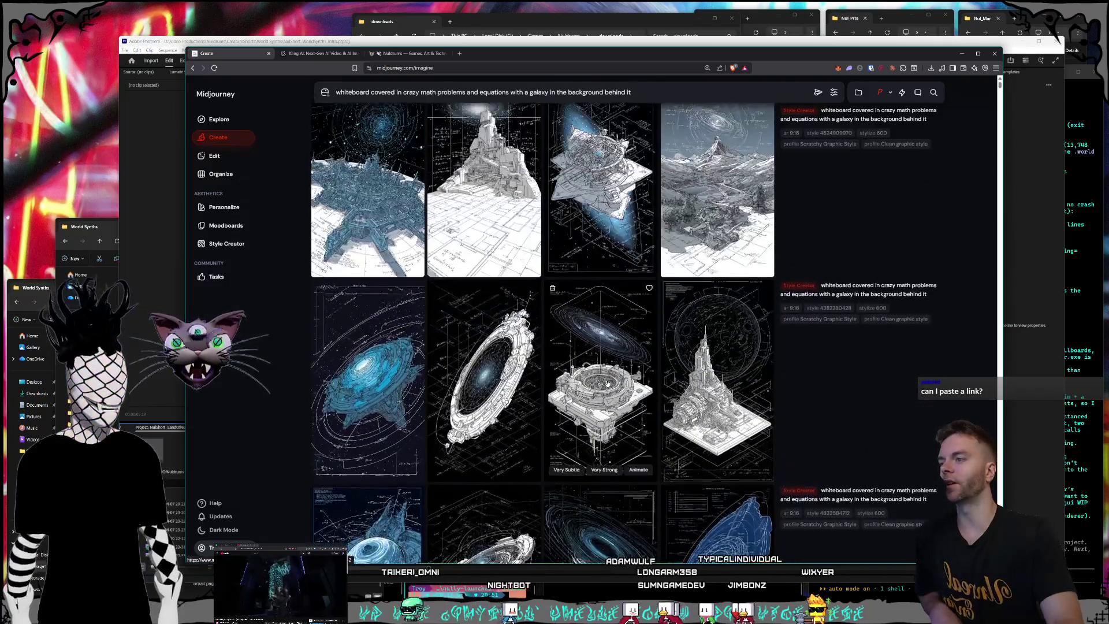
{"action": "left_click", "coordinate": [485, 375]}
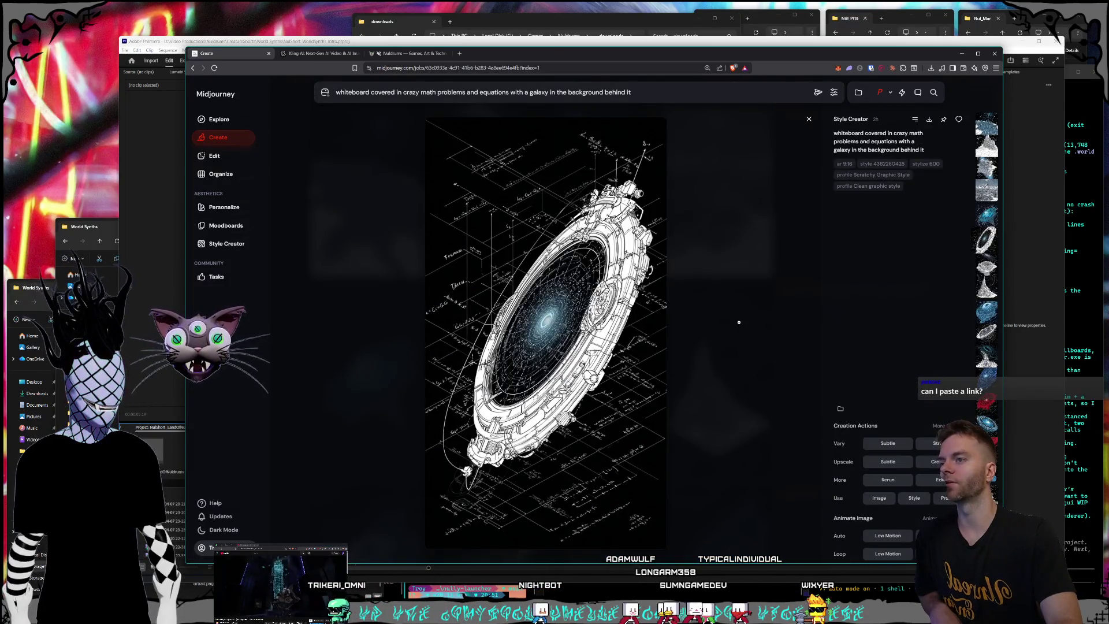
{"action": "left_click", "coordinate": [739, 322]}
View the purple galaxy and colliding-worlds images full size, then hide the browser to show Premiere.
{"action": "scroll", "coordinate": [606, 347], "scroll_direction": "down", "scroll_amount": 15}
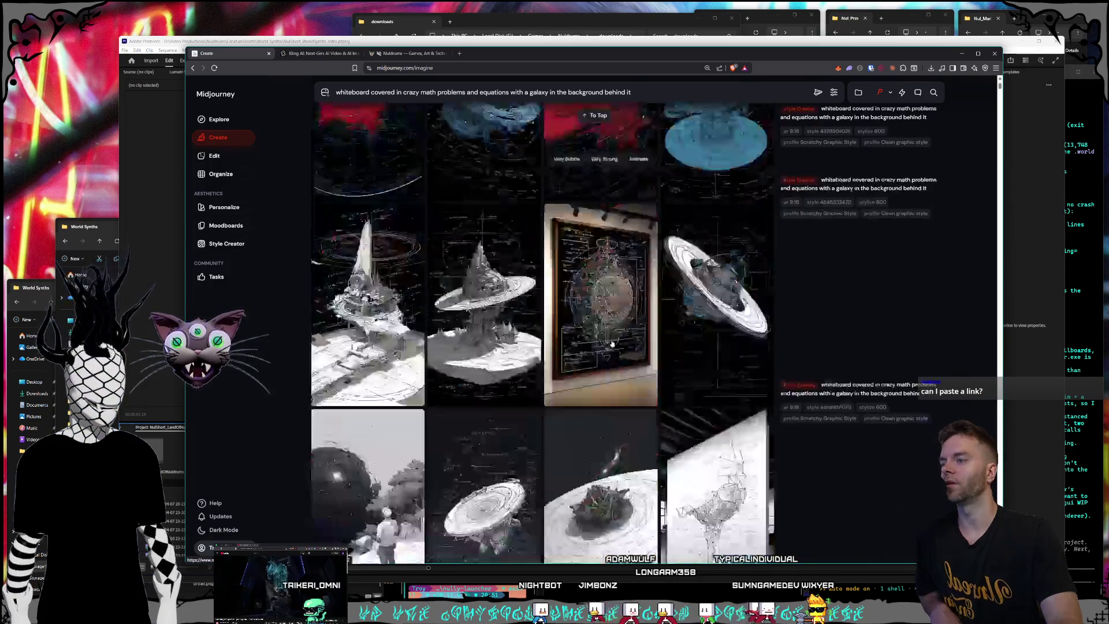
{"action": "scroll", "coordinate": [618, 340], "scroll_direction": "up", "scroll_amount": 3}
{"action": "scroll", "coordinate": [618, 341], "scroll_direction": "down", "scroll_amount": 6}
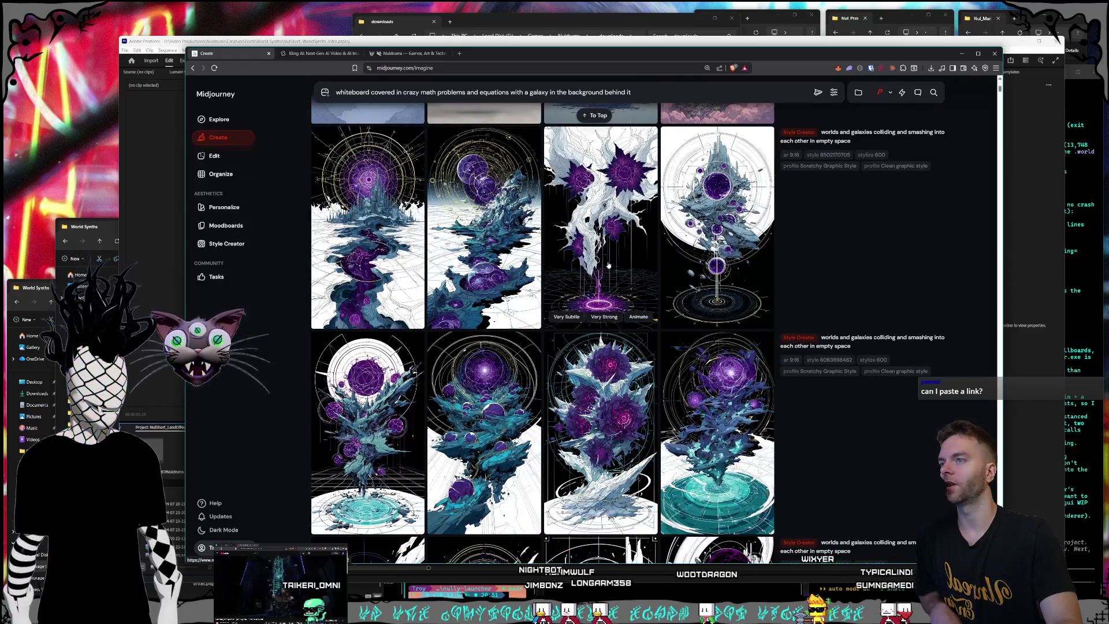
{"action": "left_click", "coordinate": [668, 321]}
{"action": "left_click", "coordinate": [726, 311]}
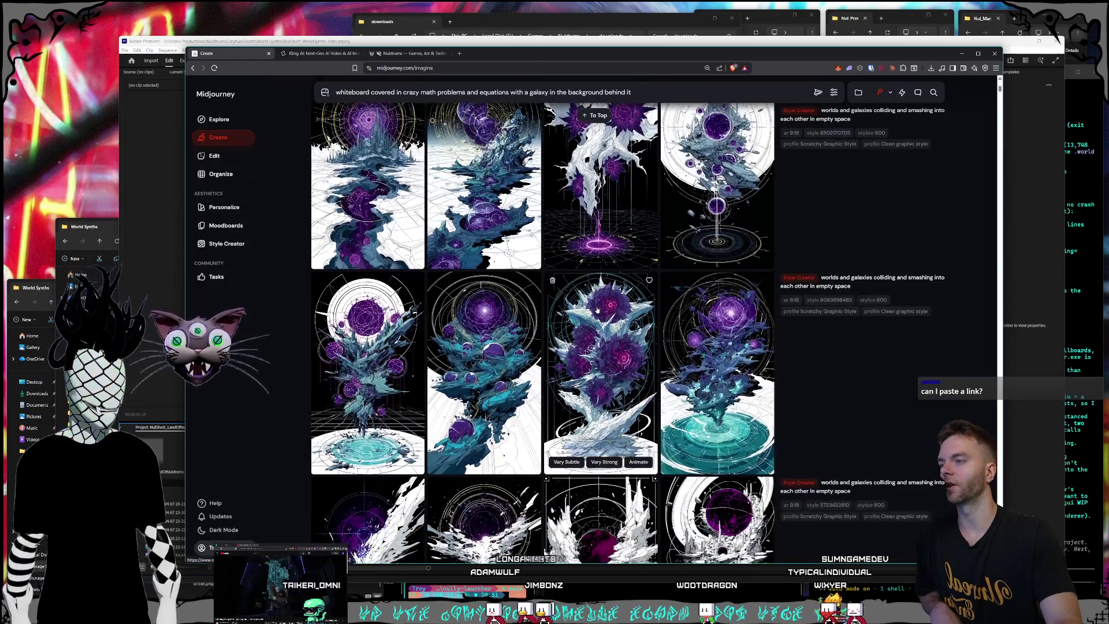
{"action": "scroll", "coordinate": [731, 318], "scroll_direction": "down", "scroll_amount": 2}
{"action": "left_click", "coordinate": [737, 329]}
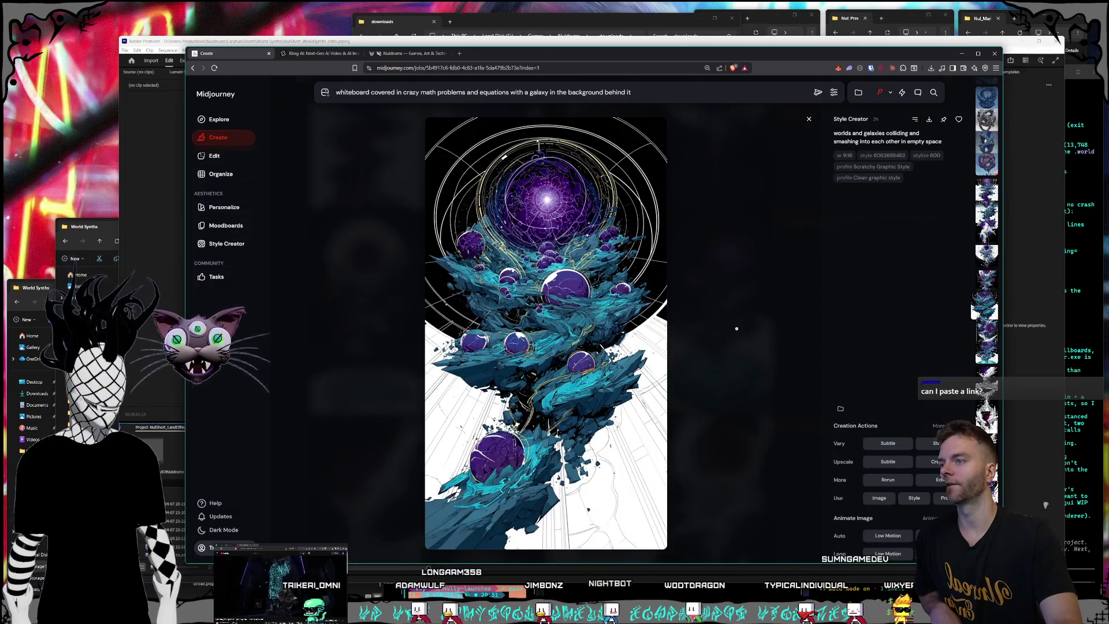
{"action": "left_click", "coordinate": [737, 329]}
{"action": "left_click", "coordinate": [616, 315]}
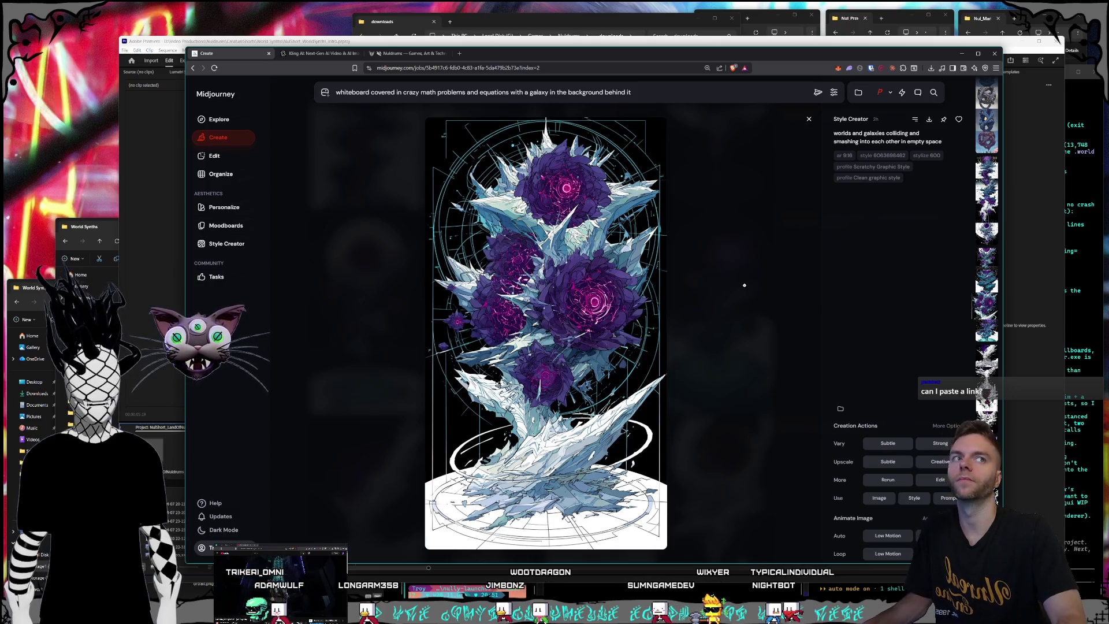
{"action": "left_click", "coordinate": [744, 290]}
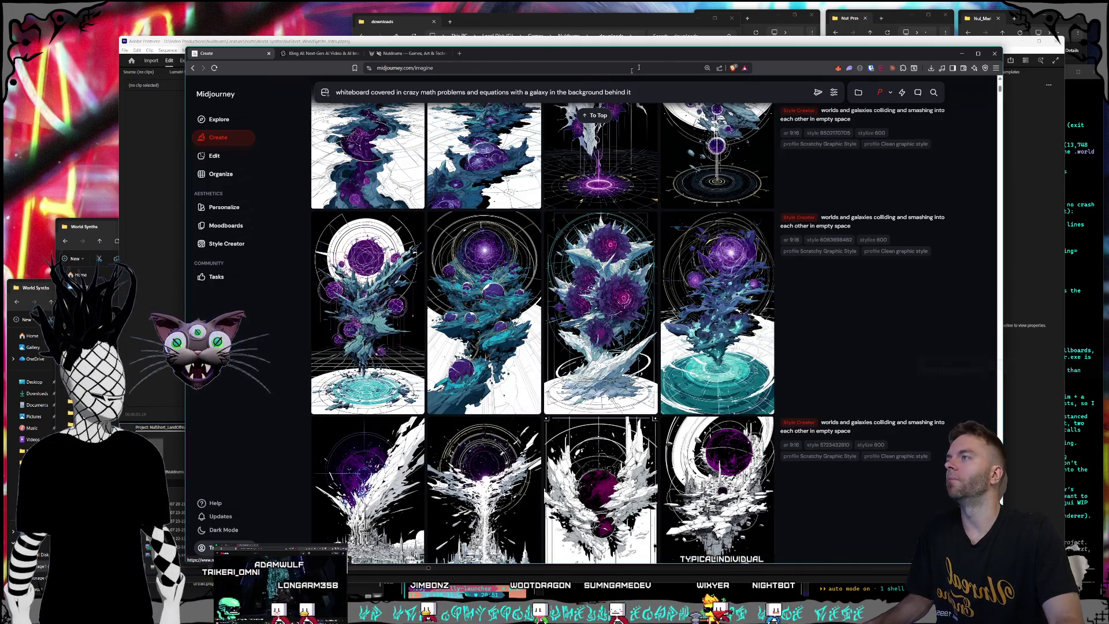
{"action": "left_click_drag", "start_coordinate": [964, 57], "coordinate": [951, 60]}
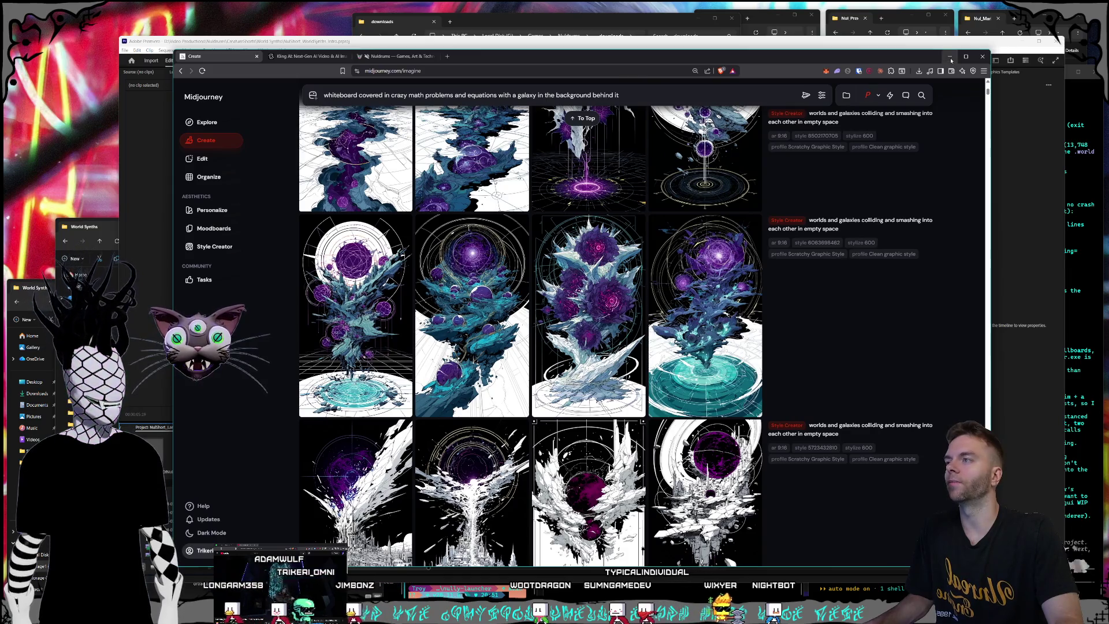
{"action": "left_click", "coordinate": [951, 58]}
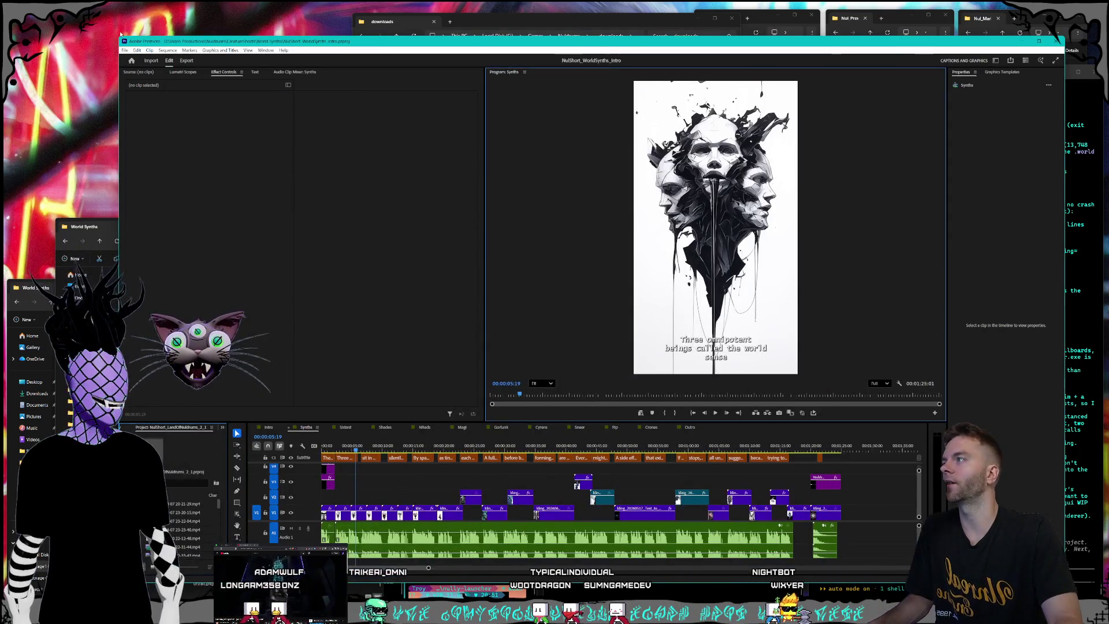
Save the project, then show the Intro sequence with the playhead back at about 13 seconds.
{"action": "left_click", "coordinate": [124, 51]}
{"action": "left_click", "coordinate": [152, 146]}
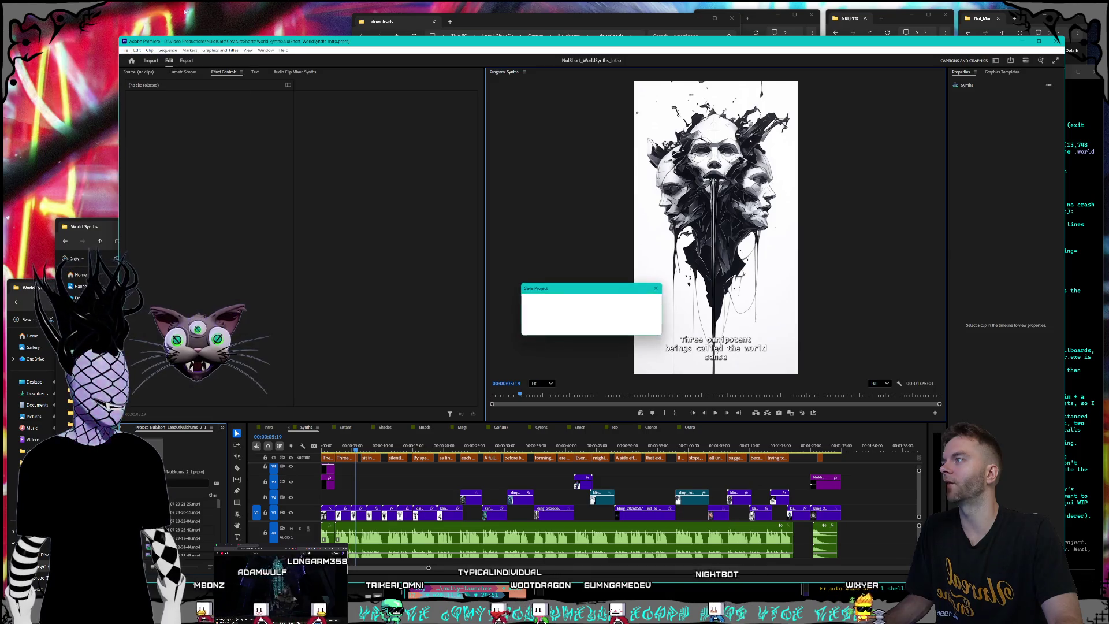
{"action": "left_click", "coordinate": [270, 428]}
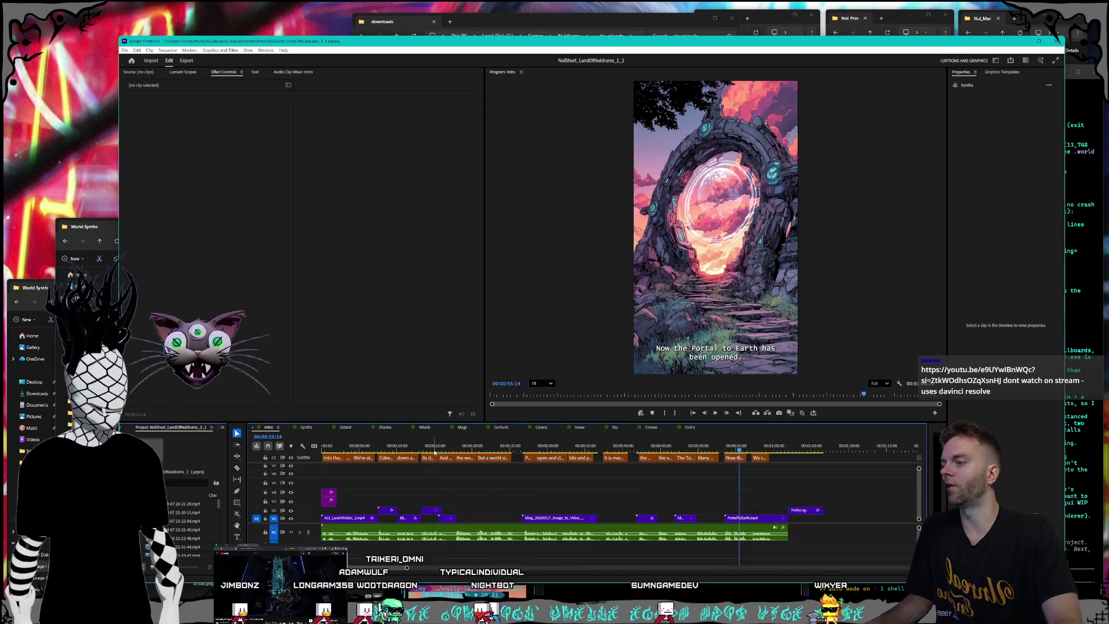
{"action": "left_click_drag", "start_coordinate": [434, 451], "coordinate": [409, 451]}
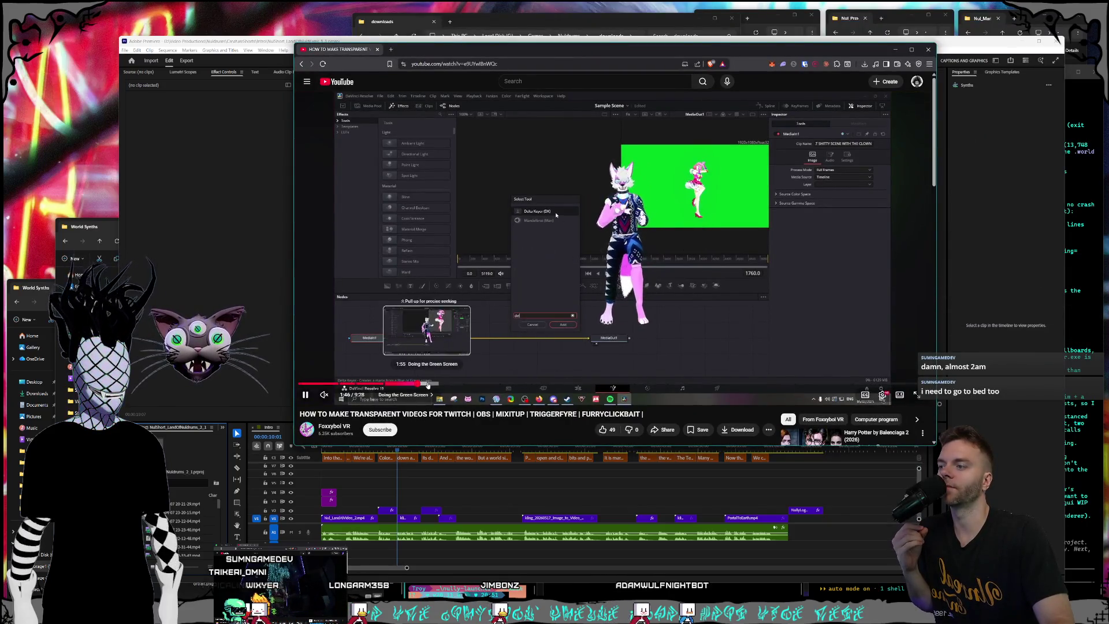
Skim the transparent-videos tutorial ahead from about 2:06 through 9:06.
{"action": "left_click", "coordinate": [442, 384]}
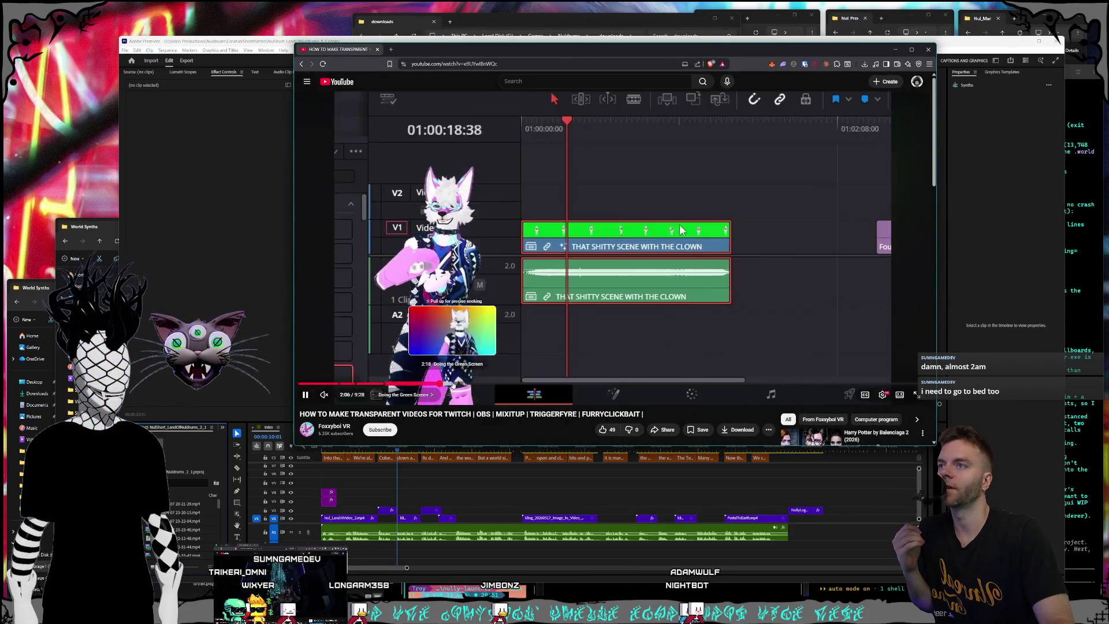
{"action": "left_click", "coordinate": [471, 383]}
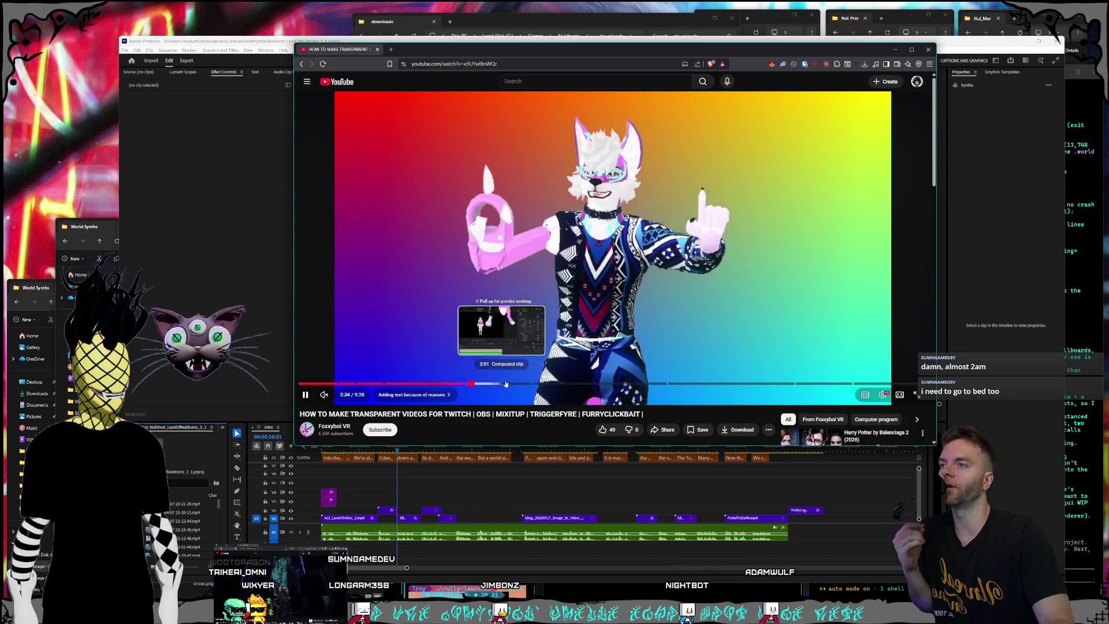
{"action": "left_click", "coordinate": [506, 384]}
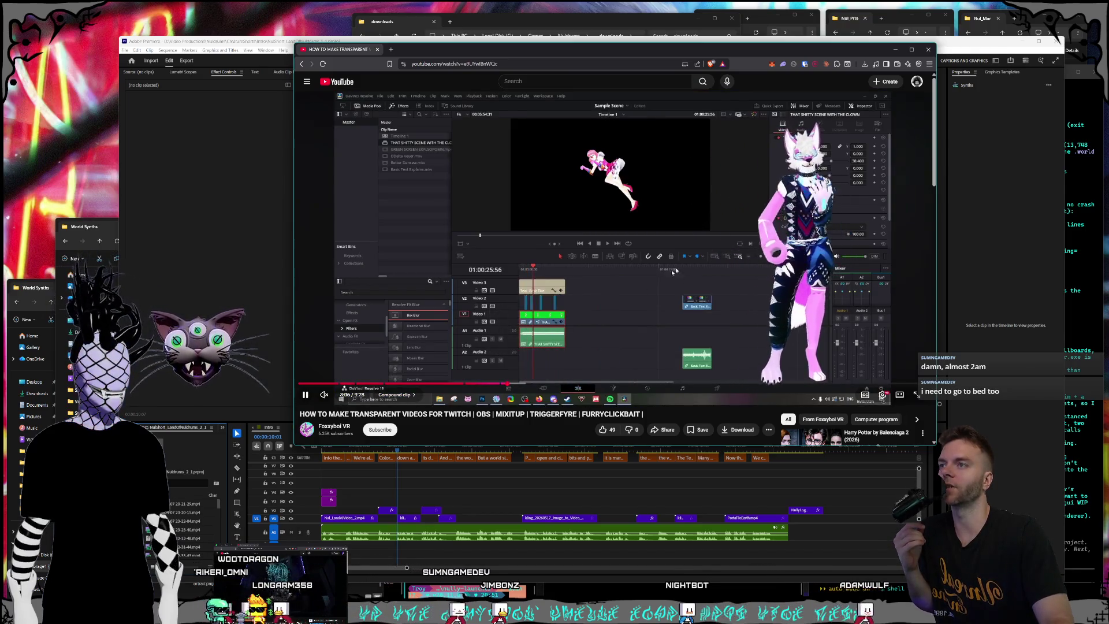
{"action": "left_click", "coordinate": [567, 384]}
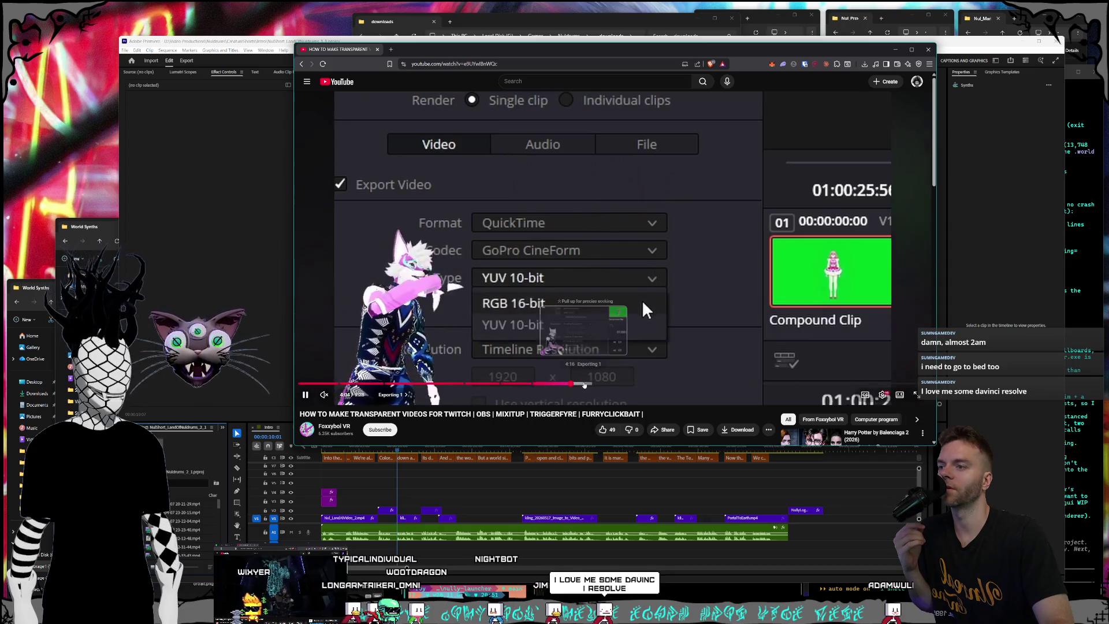
{"action": "left_click", "coordinate": [585, 383]}
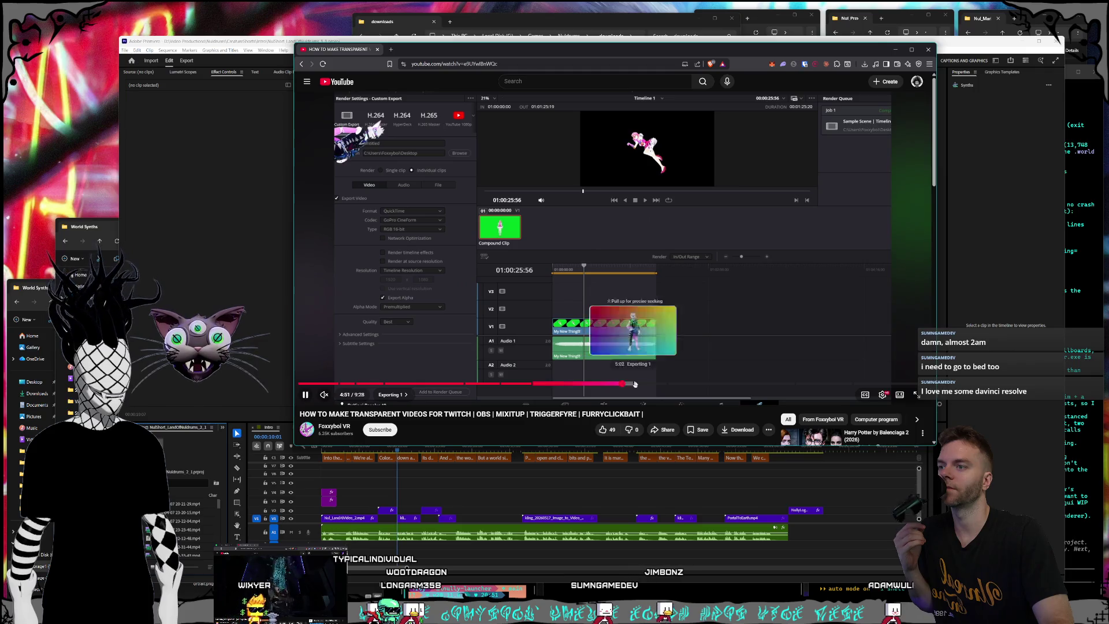
{"action": "left_click", "coordinate": [623, 384]}
{"action": "left_click", "coordinate": [643, 383]}
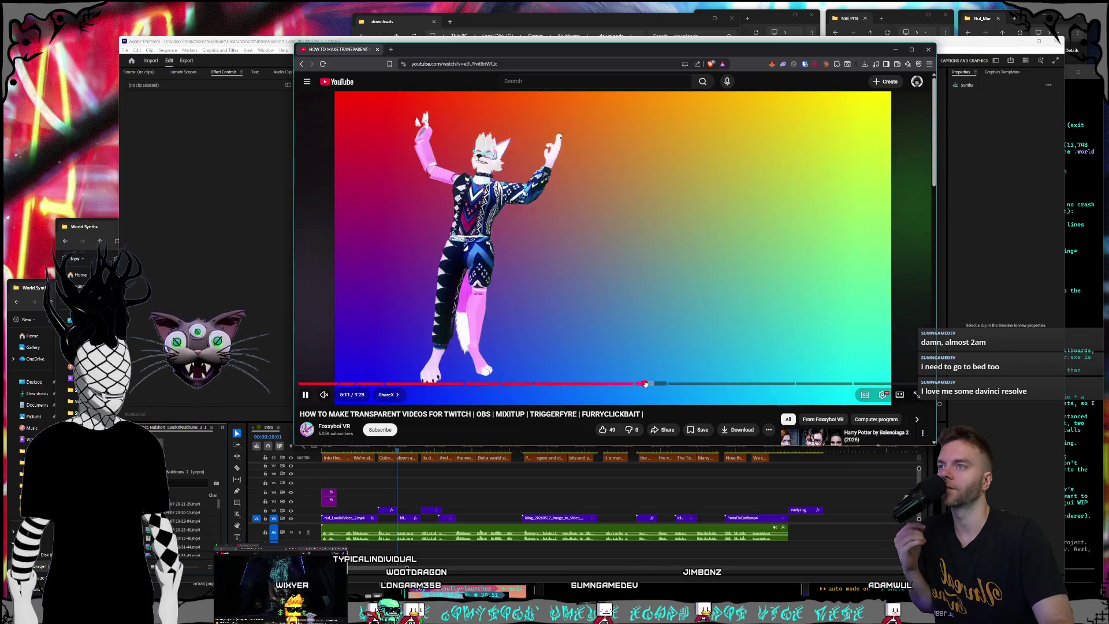
{"action": "left_click", "coordinate": [662, 383]}
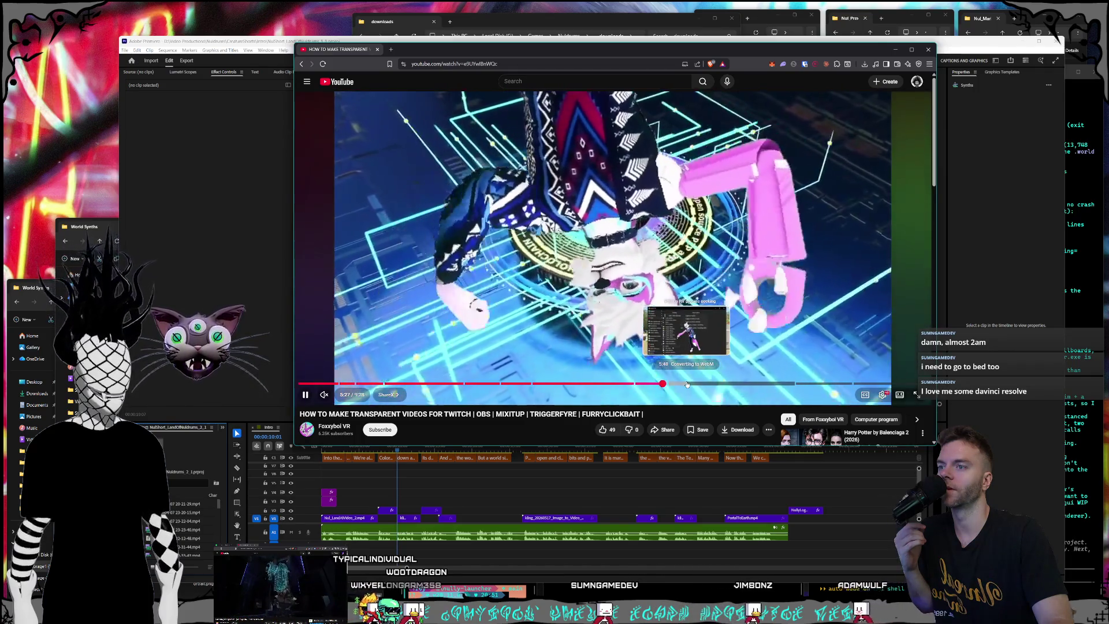
{"action": "left_click", "coordinate": [710, 383]}
{"action": "left_click", "coordinate": [730, 383]}
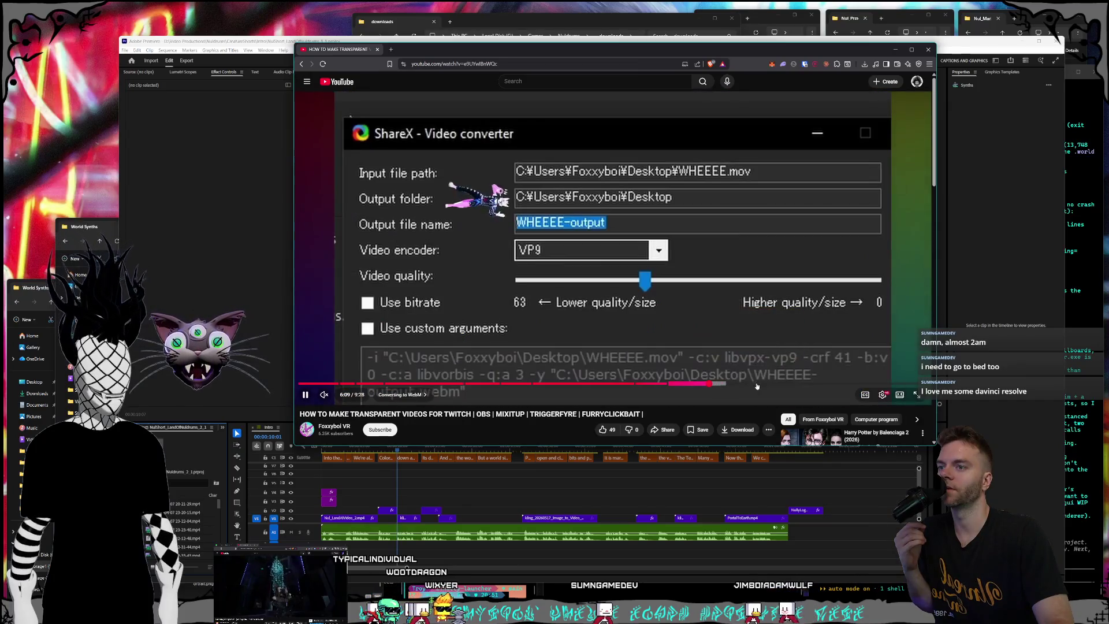
{"action": "left_click", "coordinate": [752, 383]}
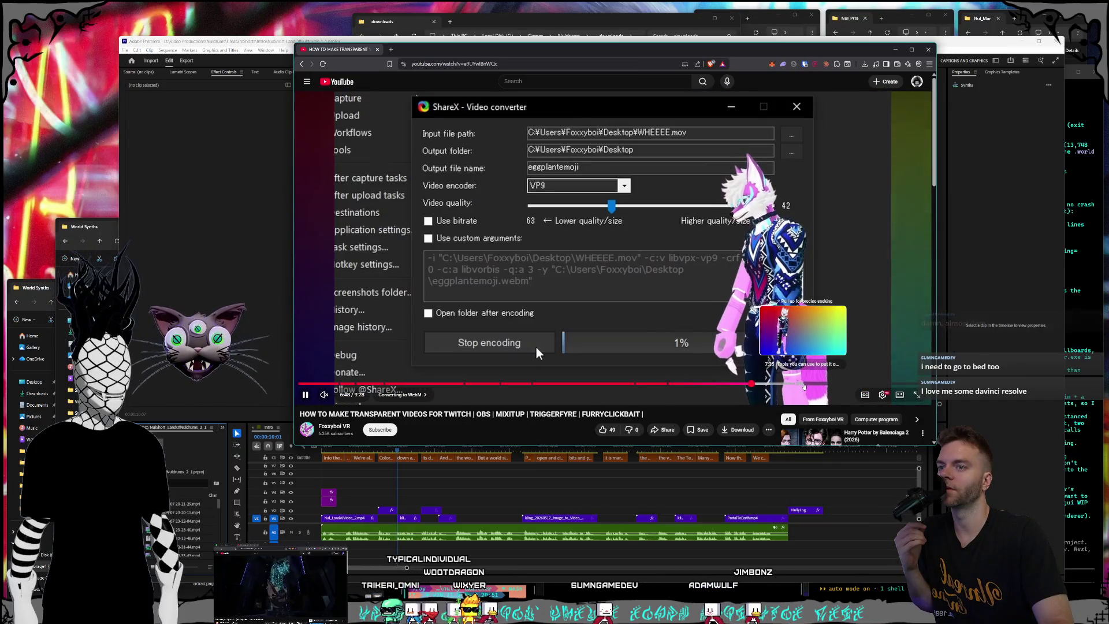
{"action": "left_click", "coordinate": [828, 384]}
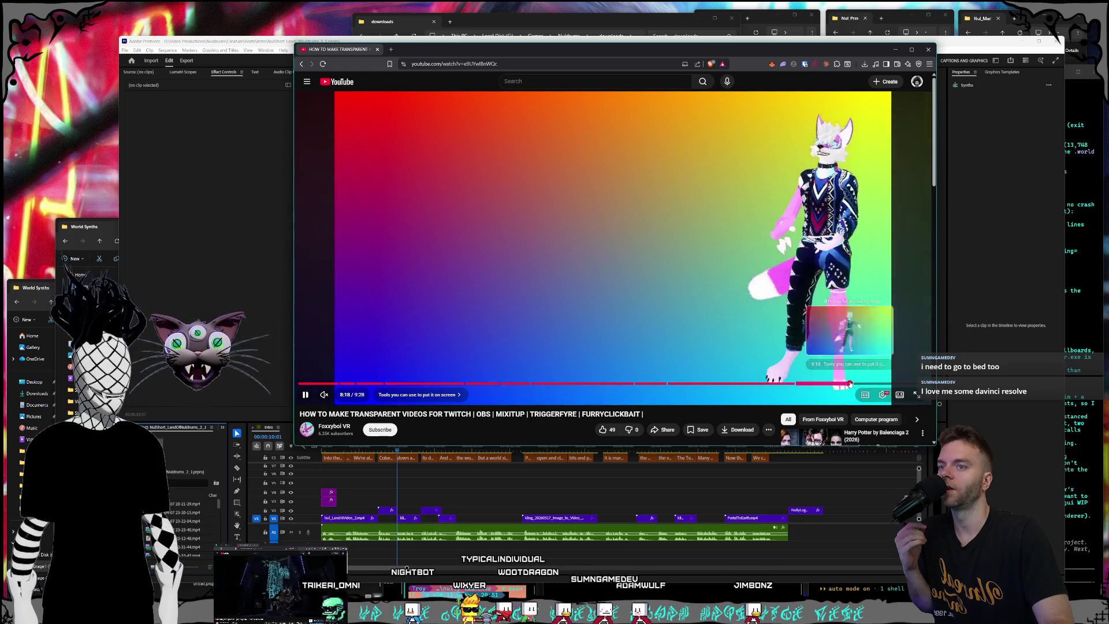
{"action": "left_click", "coordinate": [864, 383]}
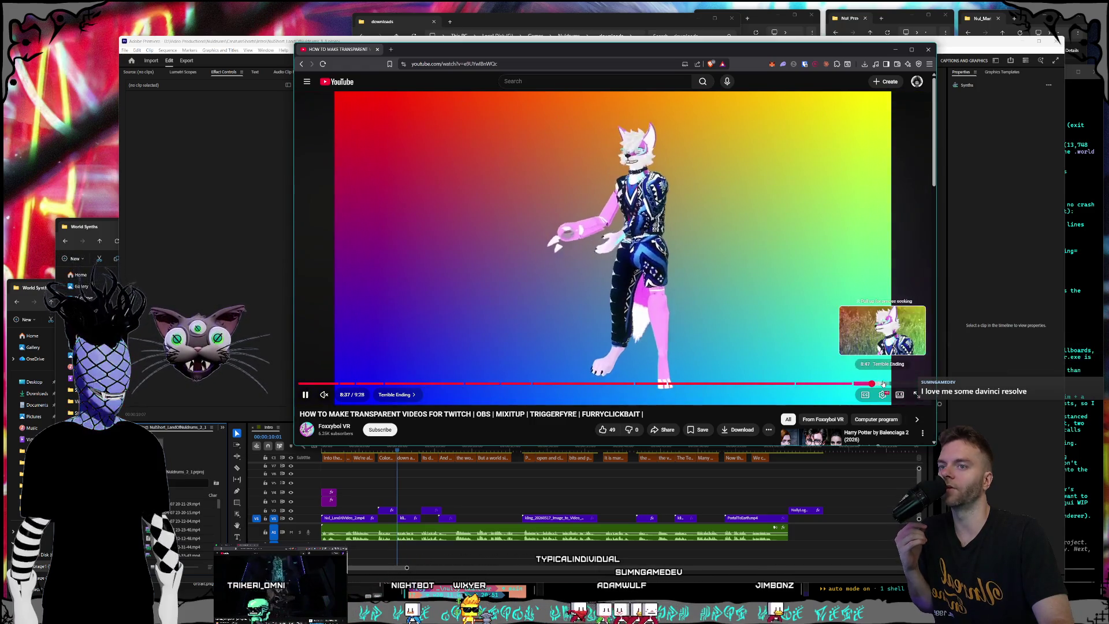
{"action": "left_click", "coordinate": [903, 383]}
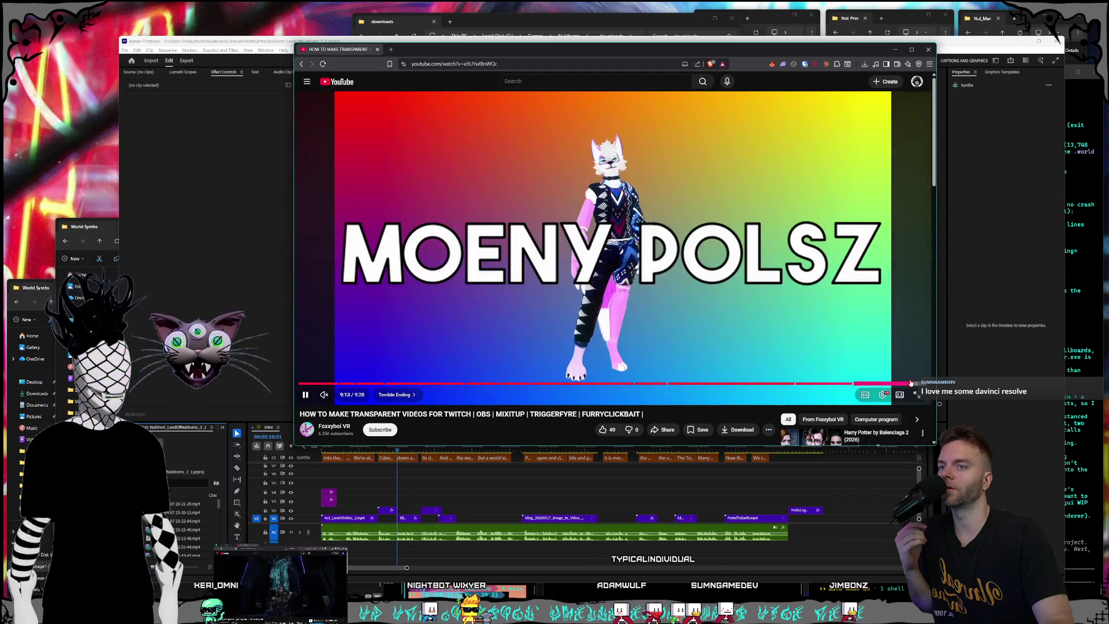
Return to the TriggerFyre part near 8:00, pause it, and close the YouTube window.
{"action": "left_click", "coordinate": [836, 383]}
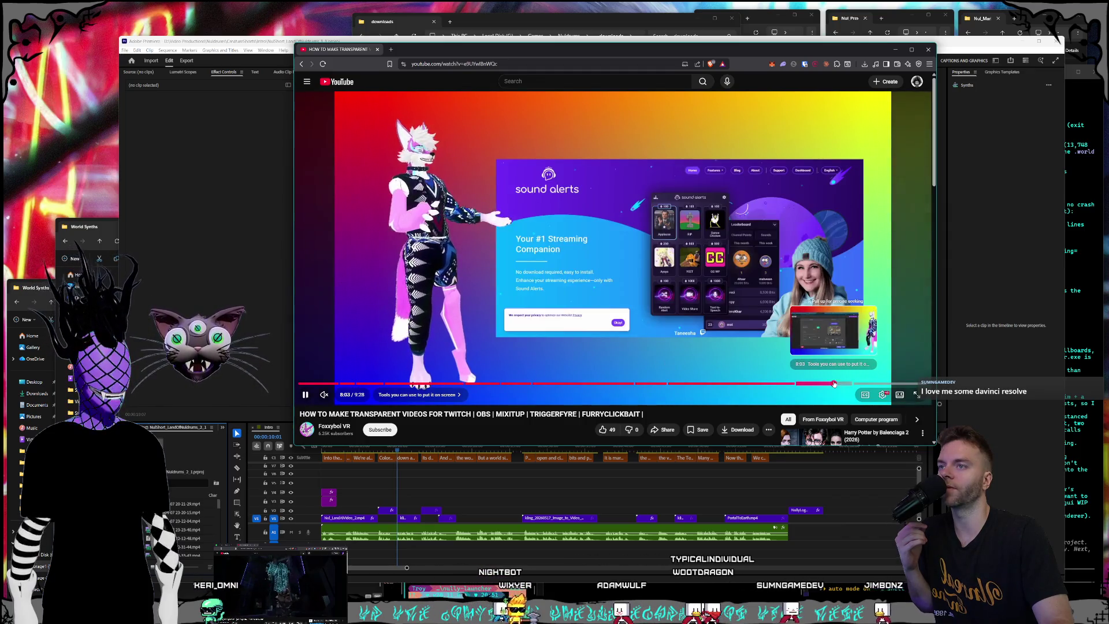
{"action": "left_click", "coordinate": [834, 383]}
{"action": "left_click", "coordinate": [544, 249]}
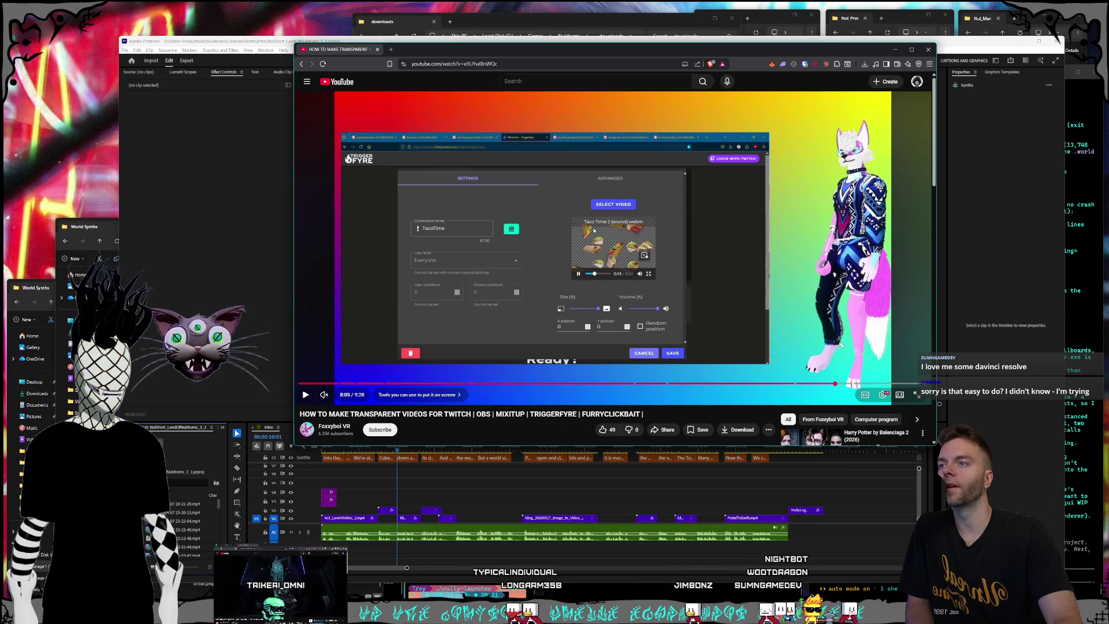
{"action": "left_click", "coordinate": [827, 384]}
{"action": "left_click", "coordinate": [831, 384]}
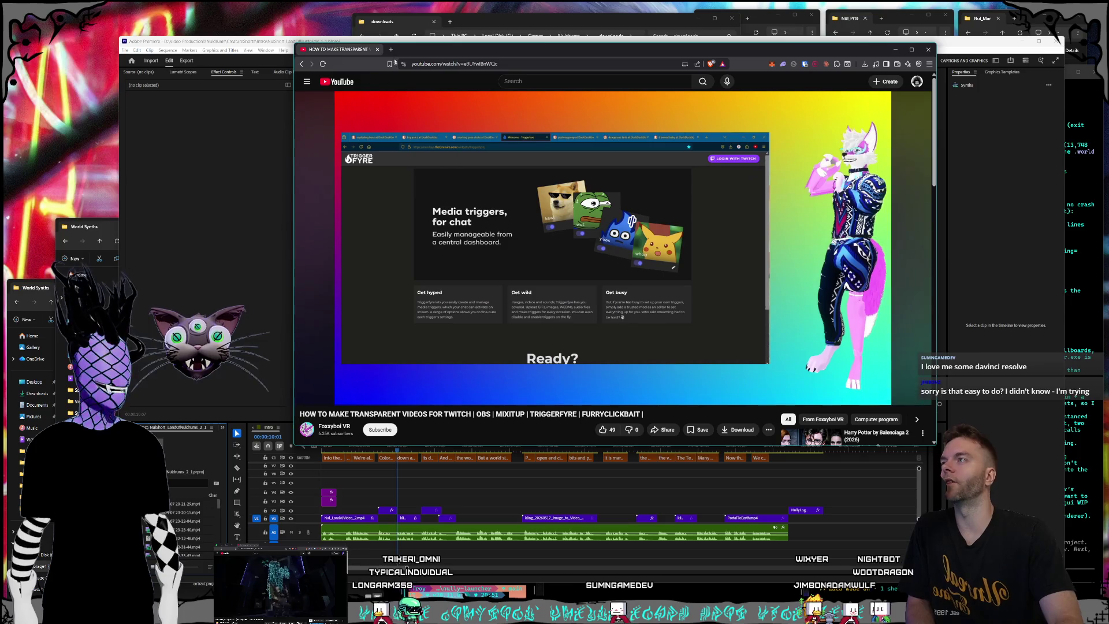
{"action": "left_click", "coordinate": [378, 50]}
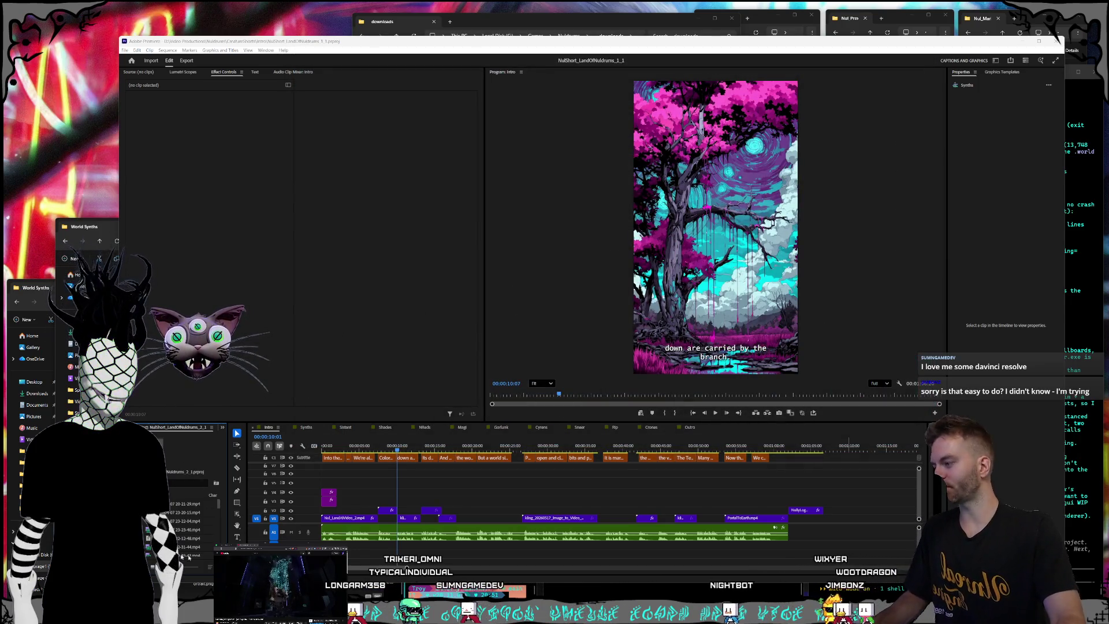
Bring the World Synths folder window to the front and reposition it.
{"action": "left_click", "coordinate": [84, 246]}
{"action": "left_click_drag", "start_coordinate": [204, 230], "coordinate": [211, 232]}
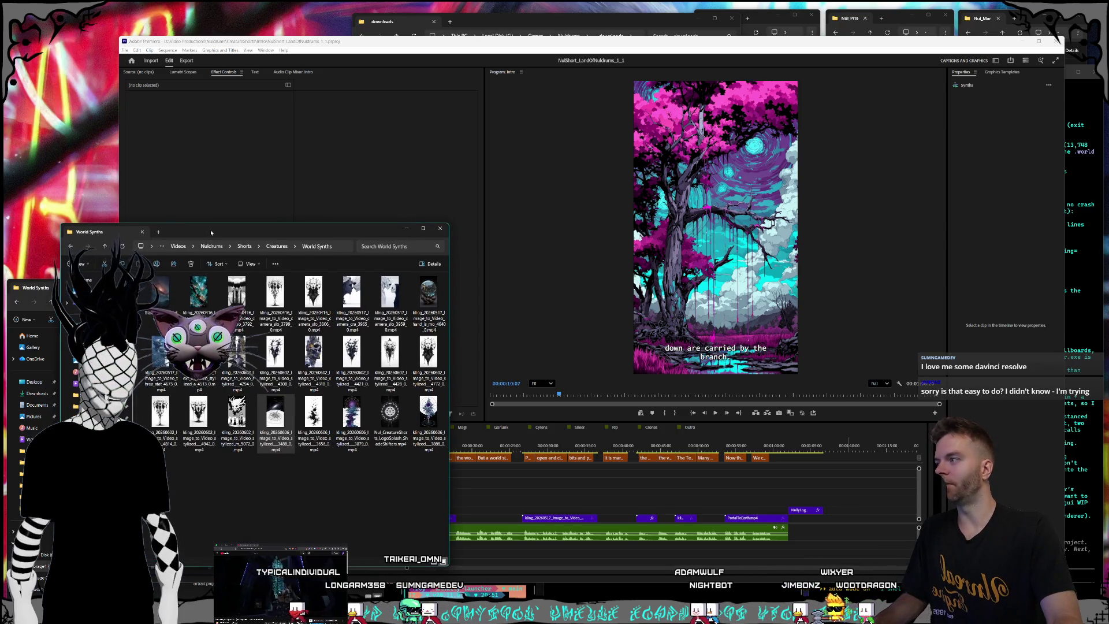
{"action": "left_click", "coordinate": [242, 5]}
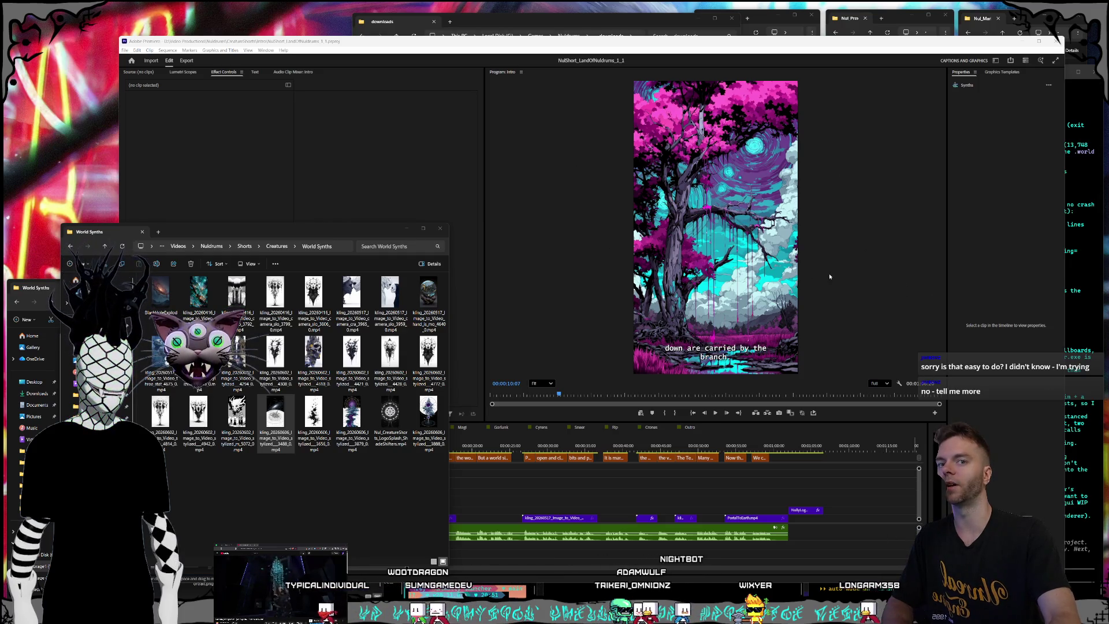
{"action": "left_click_drag", "start_coordinate": [195, 225], "coordinate": [201, 224]}
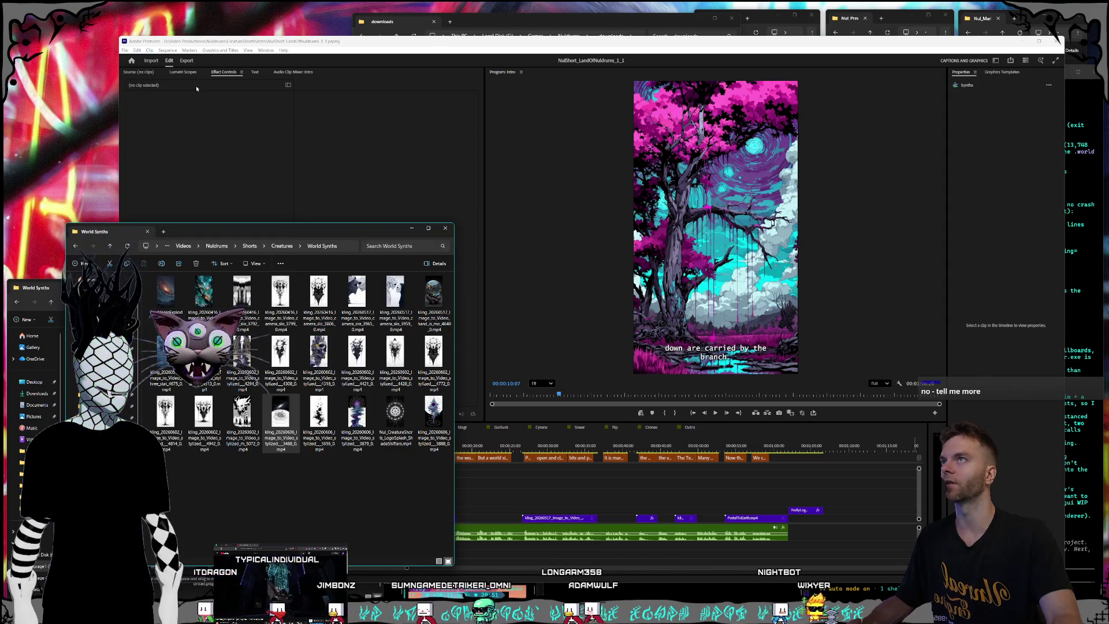
Raise and shrink the Premiere window over Explorer, then scrub the short past ten seconds.
{"action": "left_click_drag", "start_coordinate": [119, 39], "coordinate": [135, 43]}
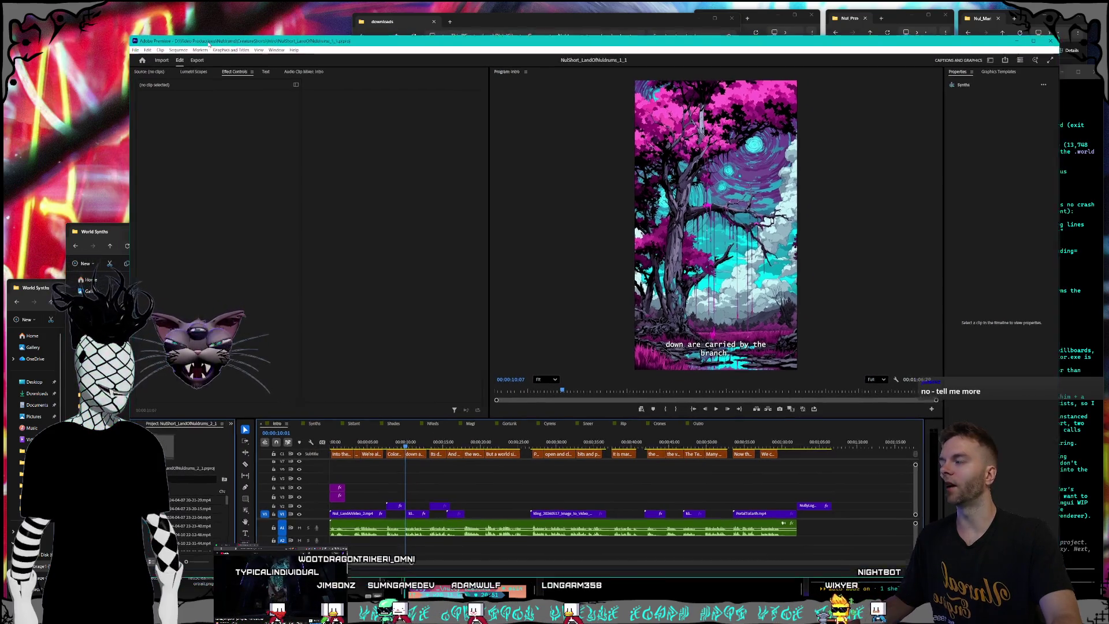
{"action": "left_click_drag", "start_coordinate": [213, 51], "coordinate": [215, 45]}
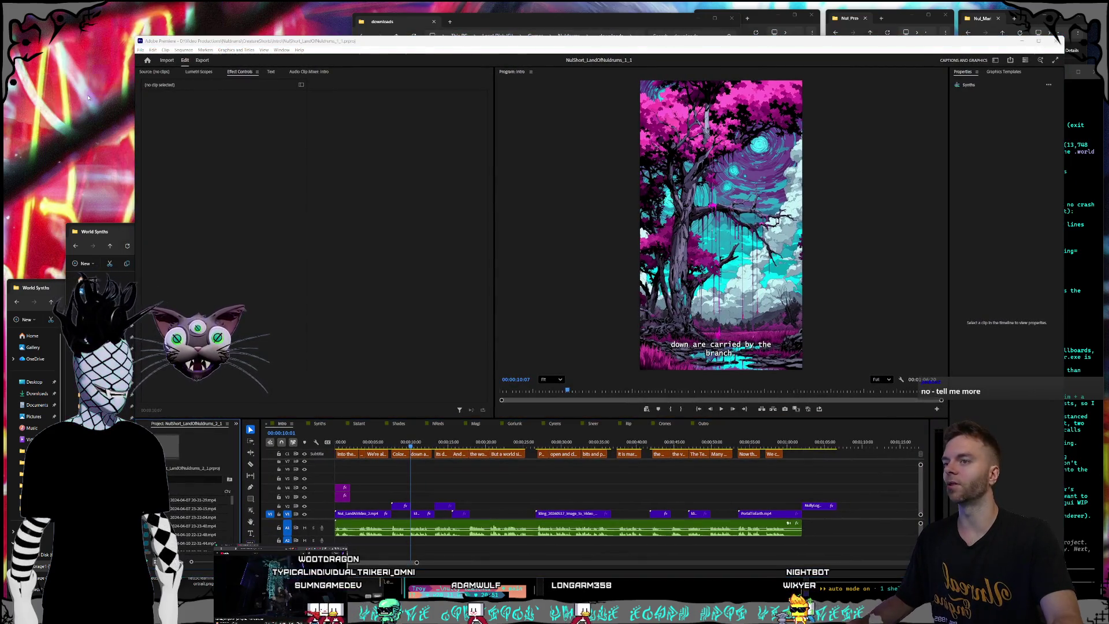
{"action": "mouse_move", "coordinate": [422, 445]}
{"action": "left_mouse_down"}
{"action": "mouse_move", "coordinate": [384, 443]}
{"action": "mouse_move", "coordinate": [425, 443]}
{"action": "left_mouse_up"}
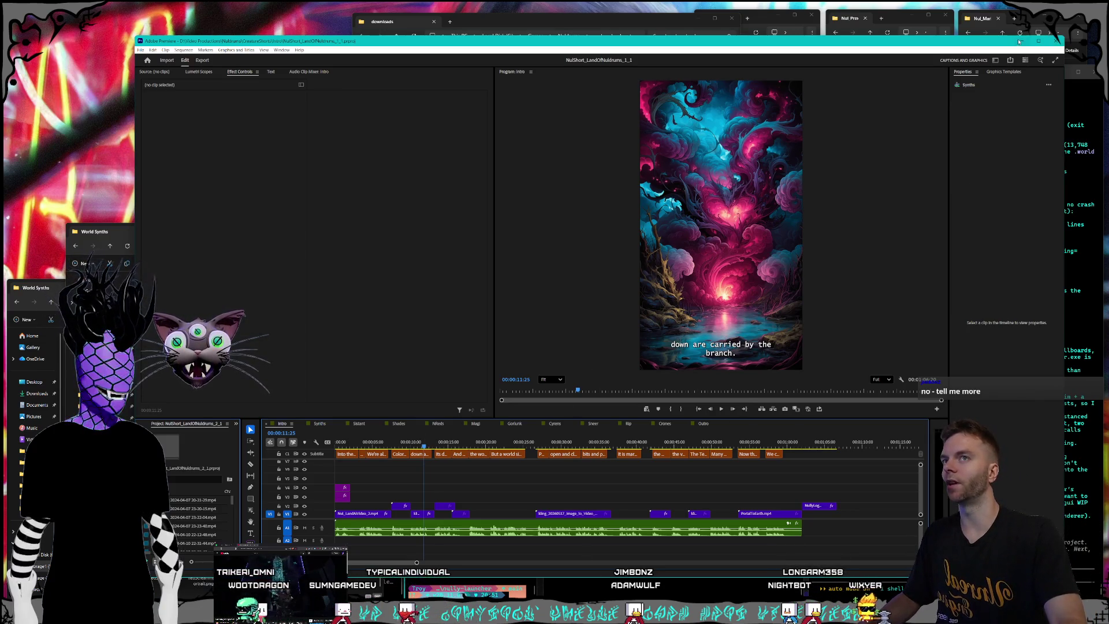
Minimize Premiere and the World Synths folder, shift Claude left, and raise the NulWeb editor.
{"action": "key", "text": "super+Down"}
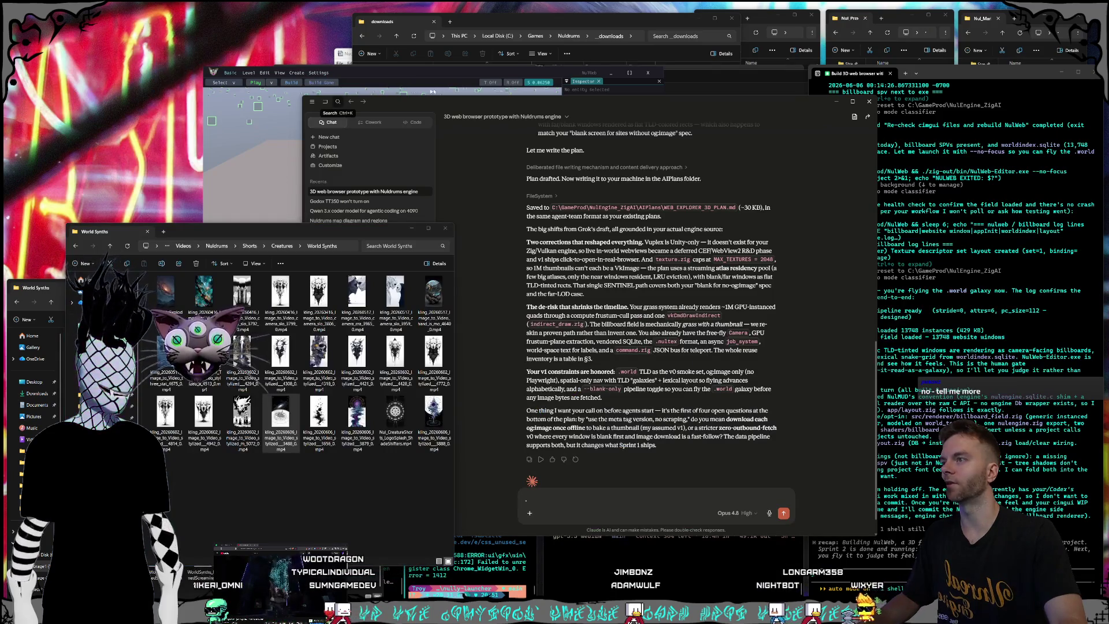
{"action": "left_click", "coordinate": [427, 230]}
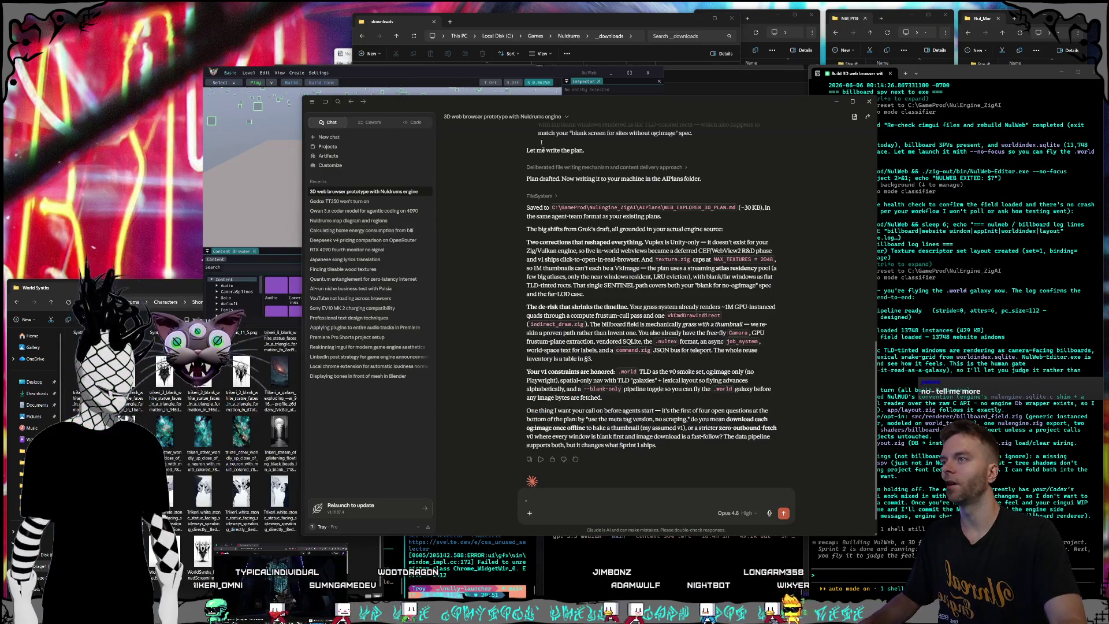
{"action": "left_click_drag", "start_coordinate": [529, 107], "coordinate": [499, 108]}
{"action": "left_click", "coordinate": [876, 339]}
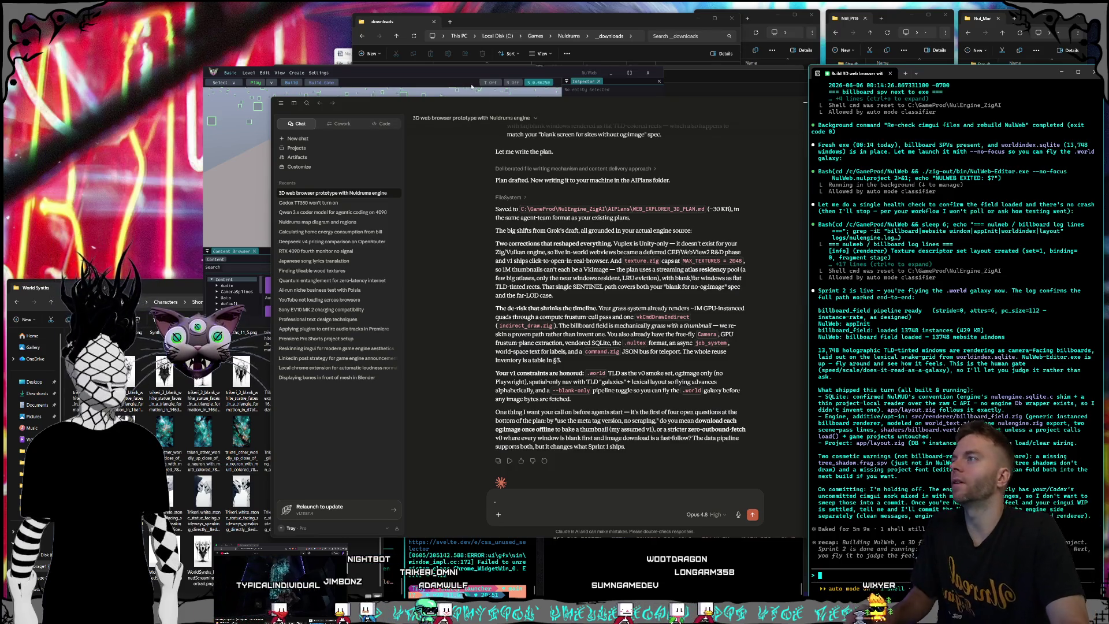
{"action": "left_click_drag", "start_coordinate": [472, 88], "coordinate": [462, 68]}
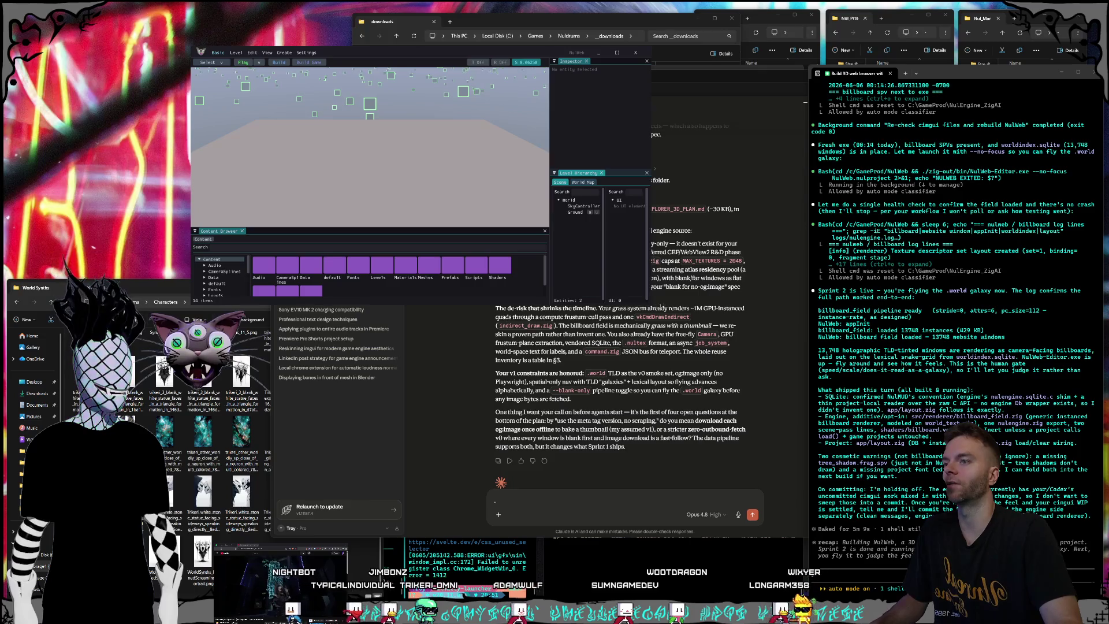
Enlarge the editor viewport and delete the ground plane from the billboard galaxy.
{"action": "mouse_move", "coordinate": [651, 304]}
{"action": "left_mouse_down"}
{"action": "mouse_move", "coordinate": [855, 520]}
{"action": "mouse_move", "coordinate": [992, 559]}
{"action": "mouse_move", "coordinate": [1008, 546]}
{"action": "left_mouse_up"}
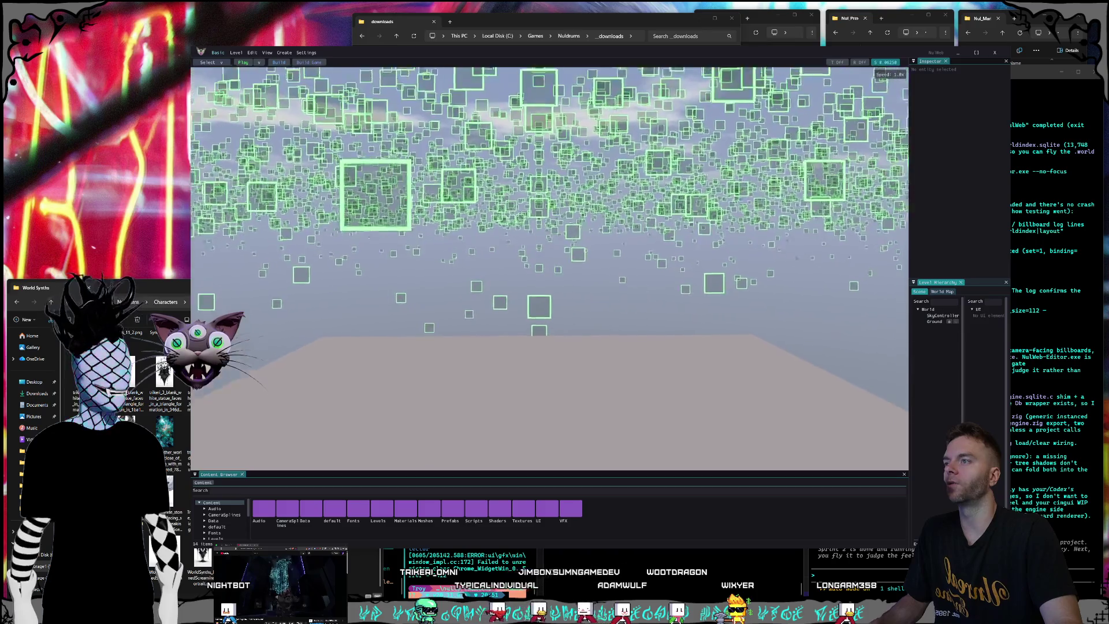
{"action": "key", "text": "s"}
{"action": "left_click", "coordinate": [576, 386]}
{"action": "key", "text": "Delete"}
{"action": "key", "text": "w"}
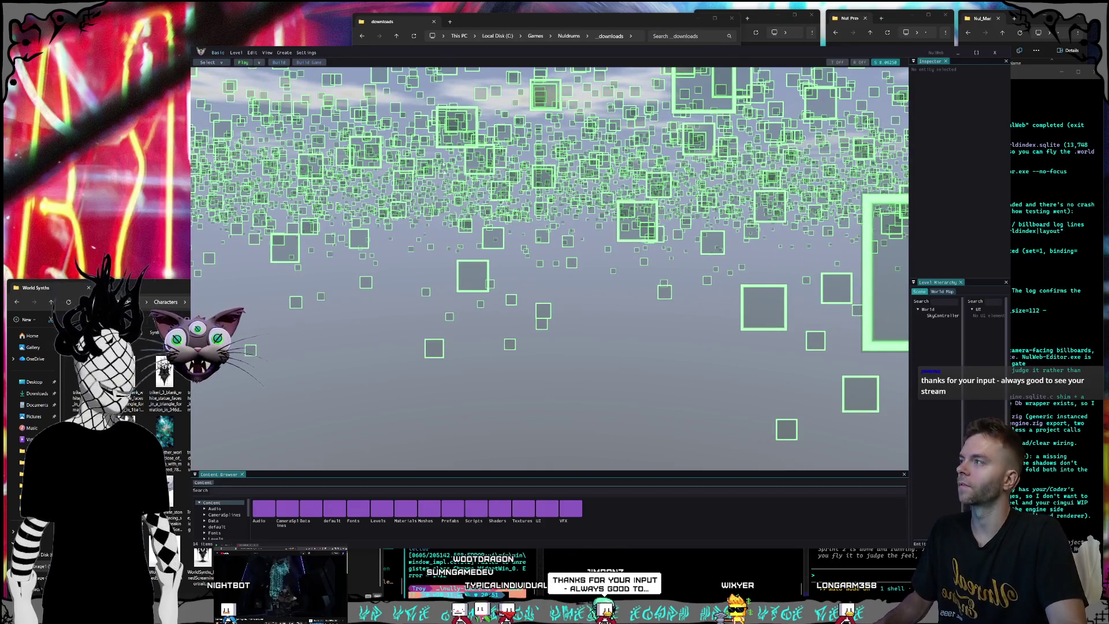
Open the Levels folder, play and stop the level, then screenshot the billboard view.
{"action": "double_click", "coordinate": [382, 510]}
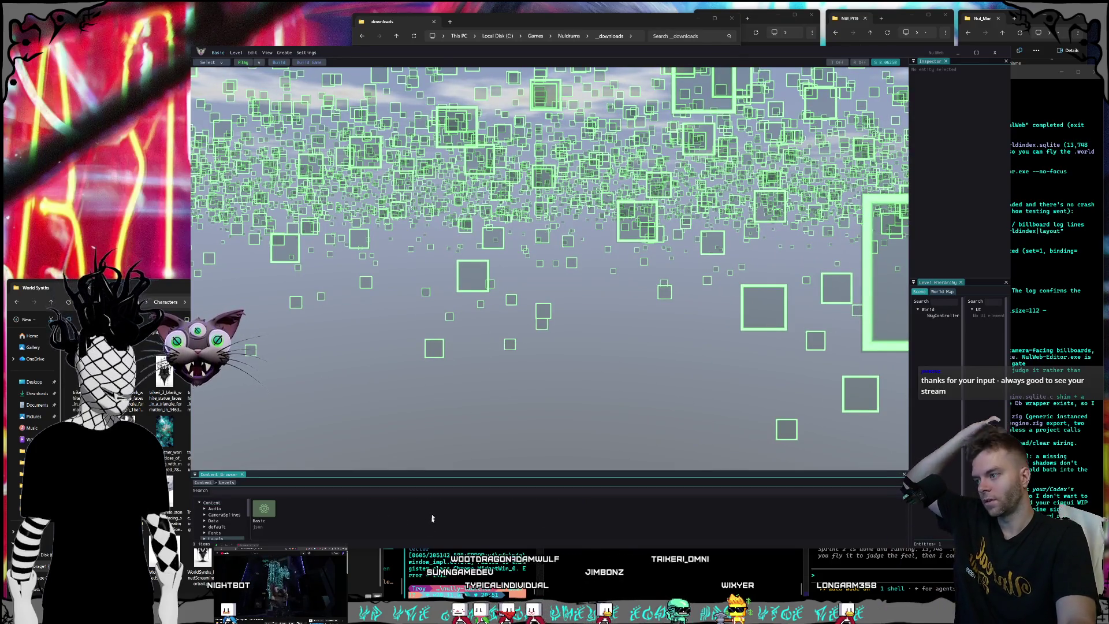
{"action": "left_click", "coordinate": [243, 63]}
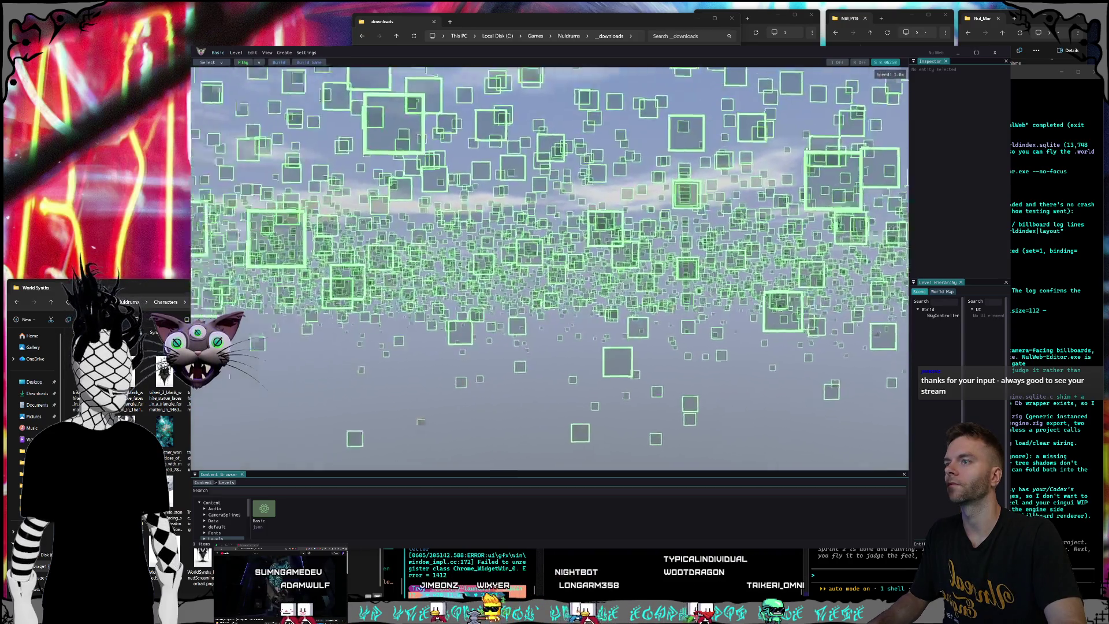
{"action": "left_click", "coordinate": [243, 62]}
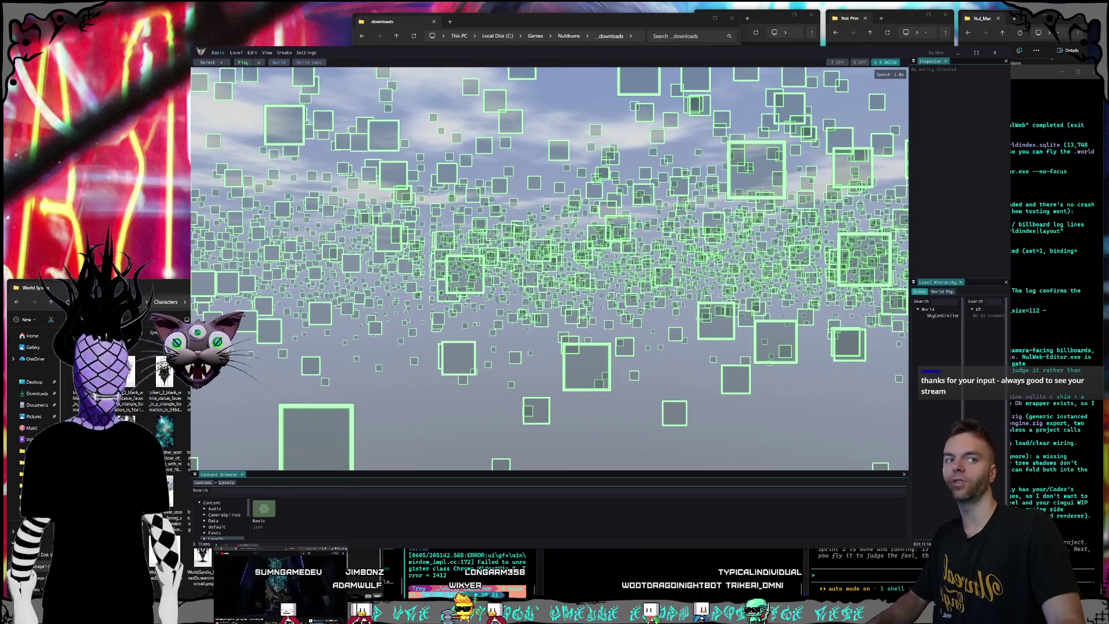
{"action": "scroll", "coordinate": [641, 305], "scroll_direction": "up", "scroll_amount": 1}
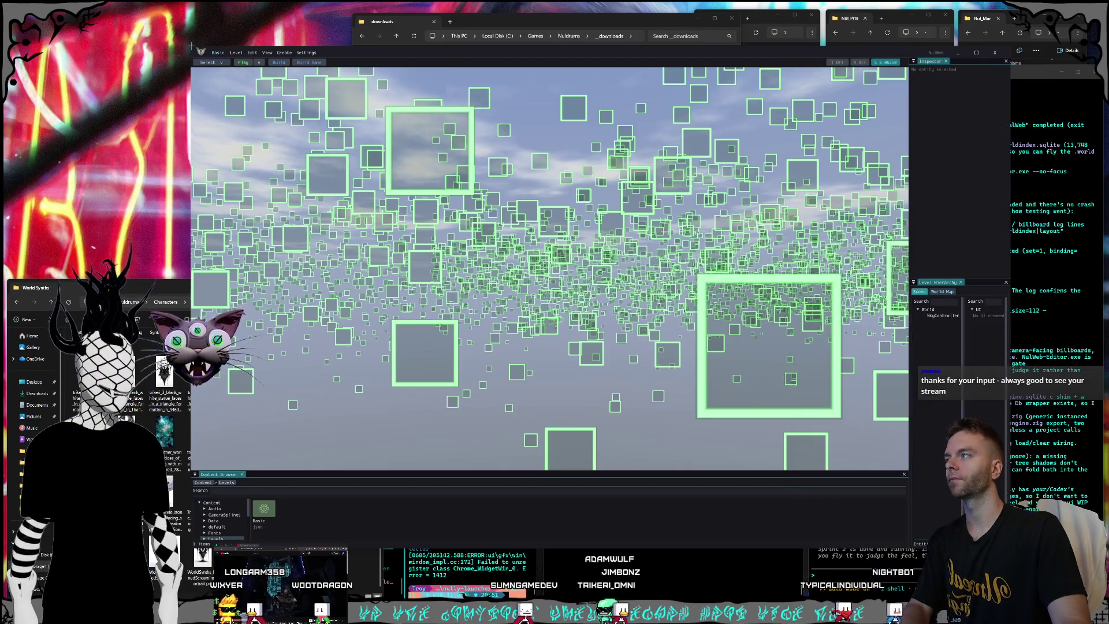
{"action": "key", "text": "super+shift+s"}
{"action": "key", "text": "Escape"}
{"action": "key", "text": "alt+Tab"}
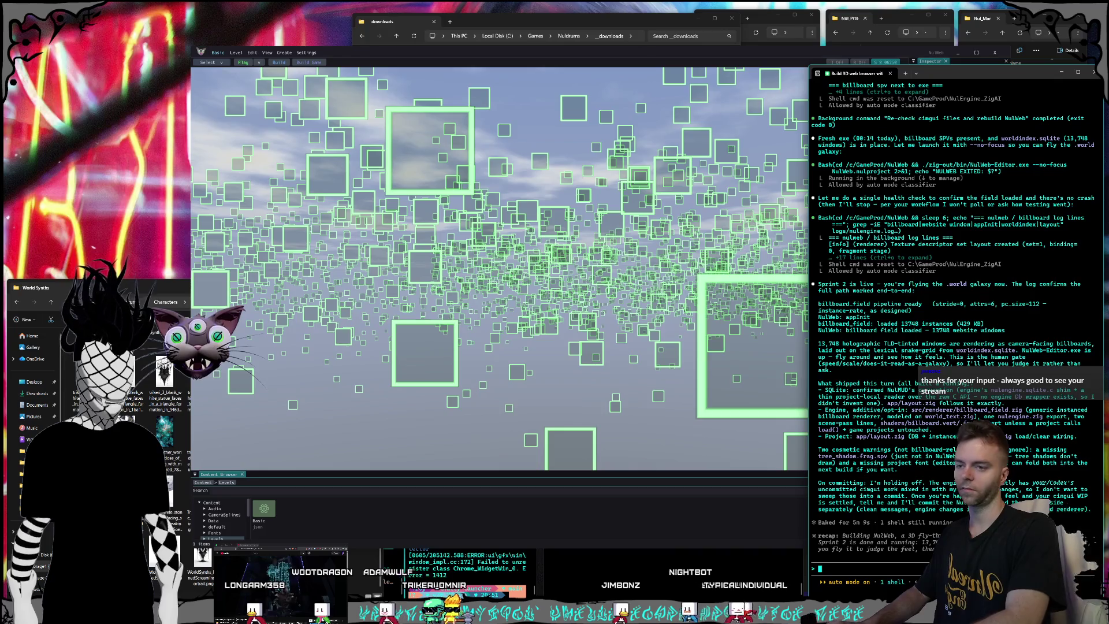
Paste the galaxy screenshot, dictate feedback about play mode and free flight, and send it.
{"action": "key", "text": "ctrl+v"}
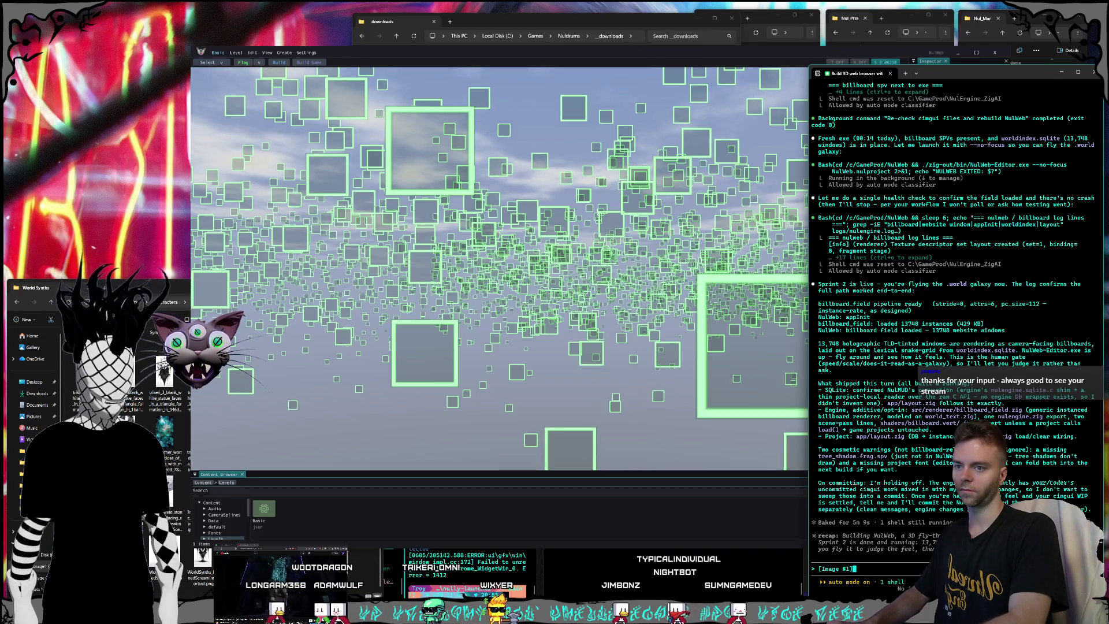
{"action": "key", "text": "super+h"}
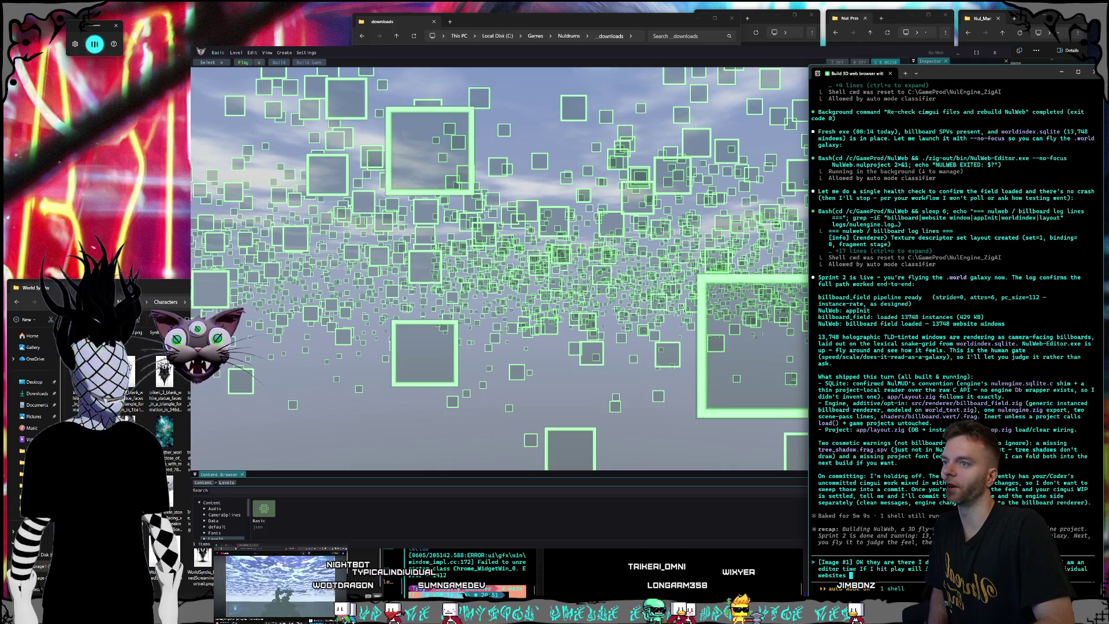
{"action": "type", "text": "Also I hit play and I"}
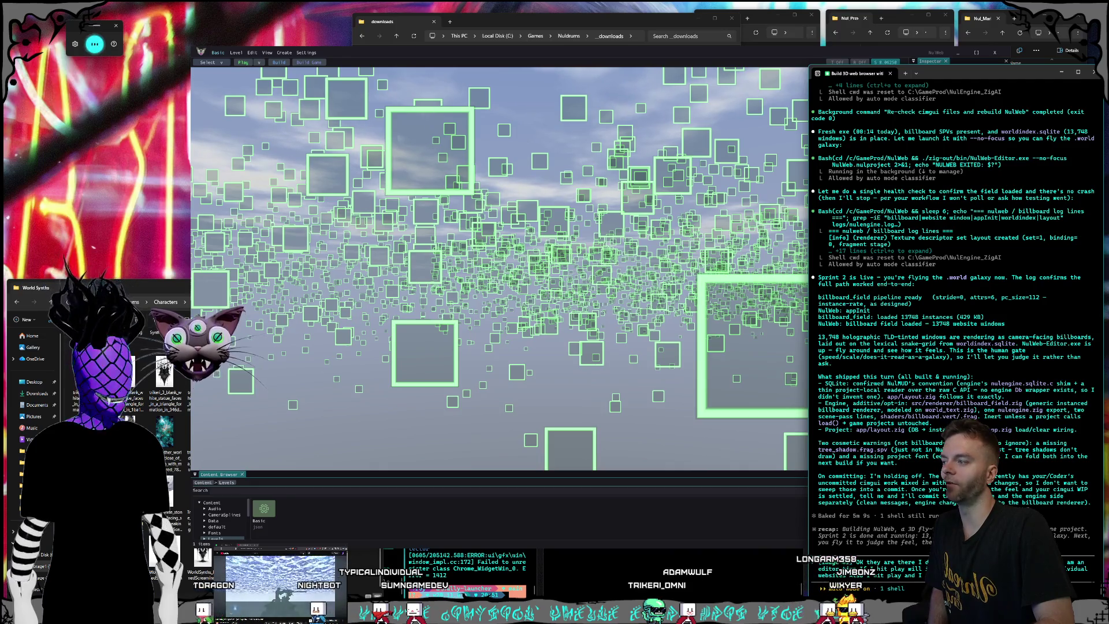
{"action": "type", "text": " might have to make our own vers"}
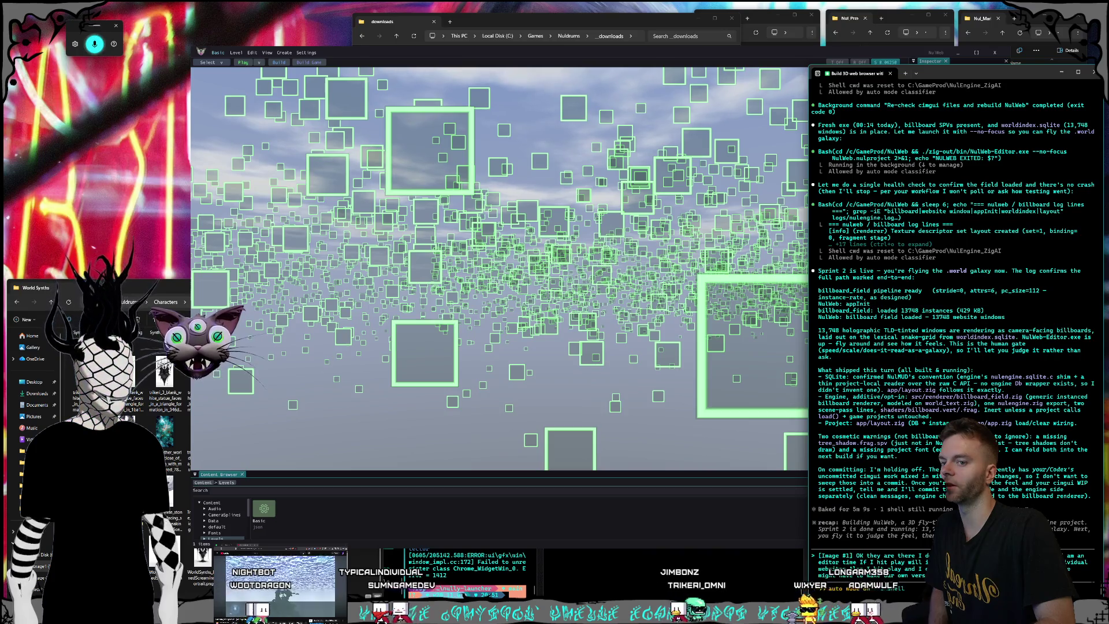
{"action": "type", "text": "for this but it's fine free fli"}
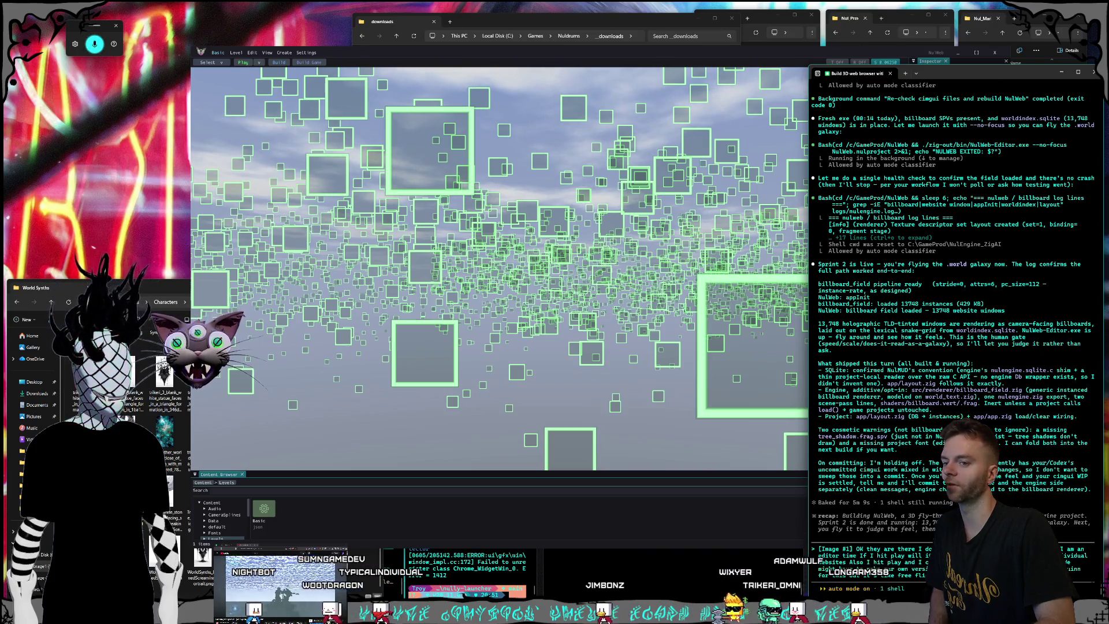
{"action": "key", "text": "Return"}
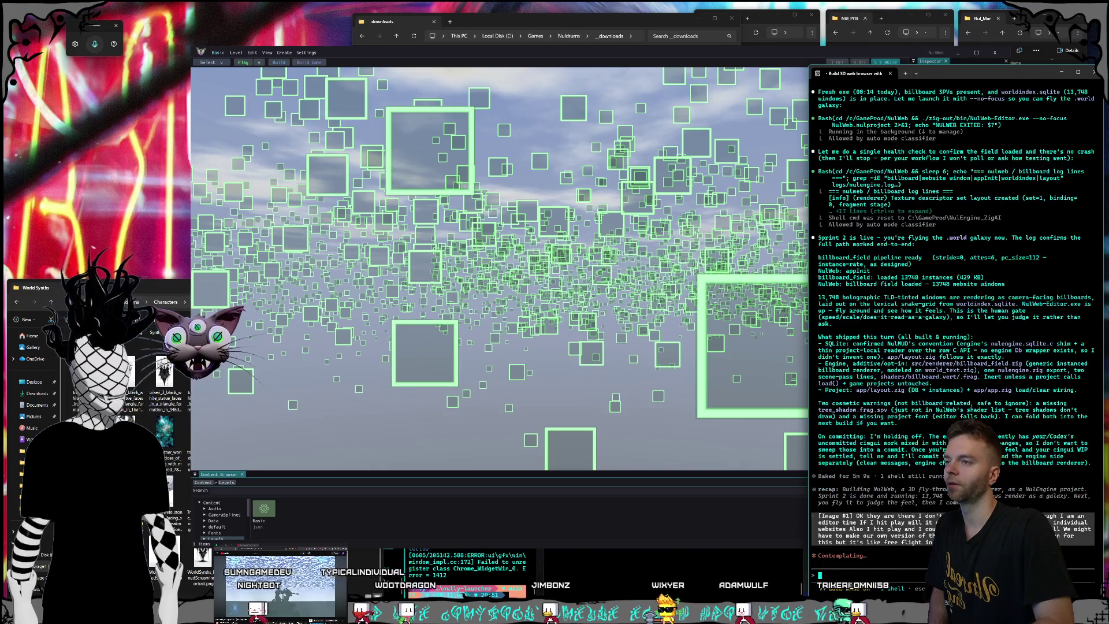
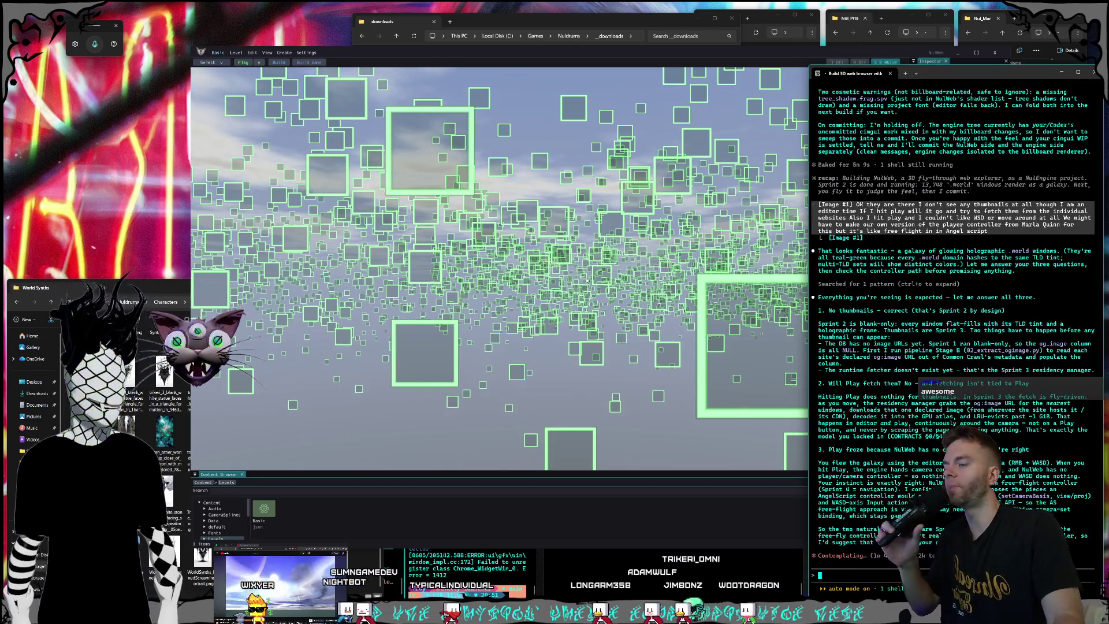
Fly the camera with right-mouse look and W through the field of green-outlined floating panels.
{"action": "left_click", "coordinate": [771, 344]}
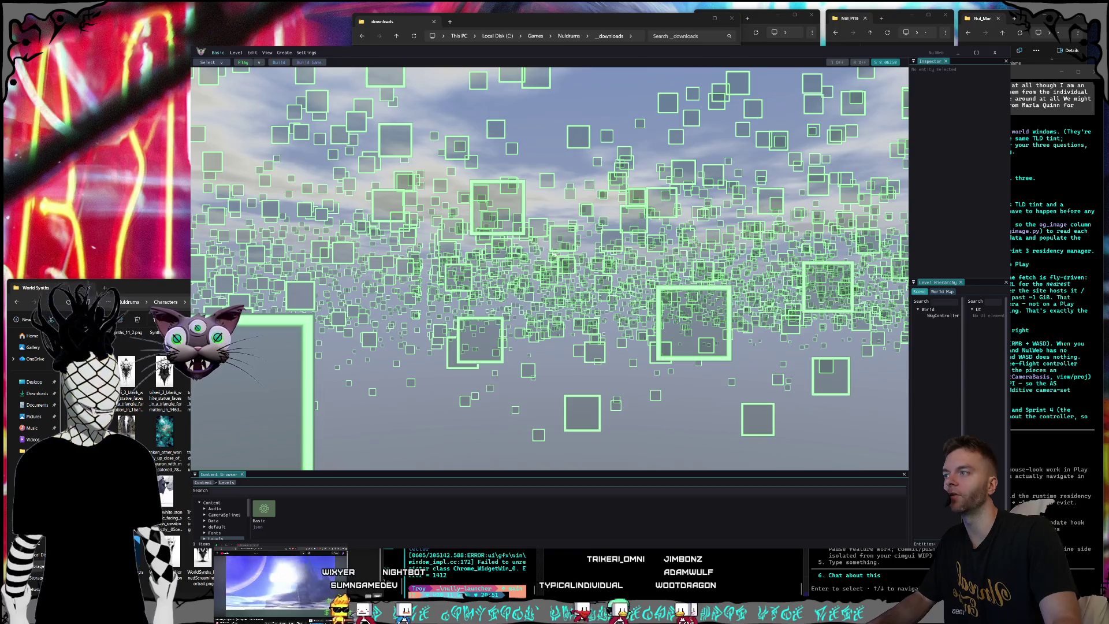
{"action": "key", "text": "w"}
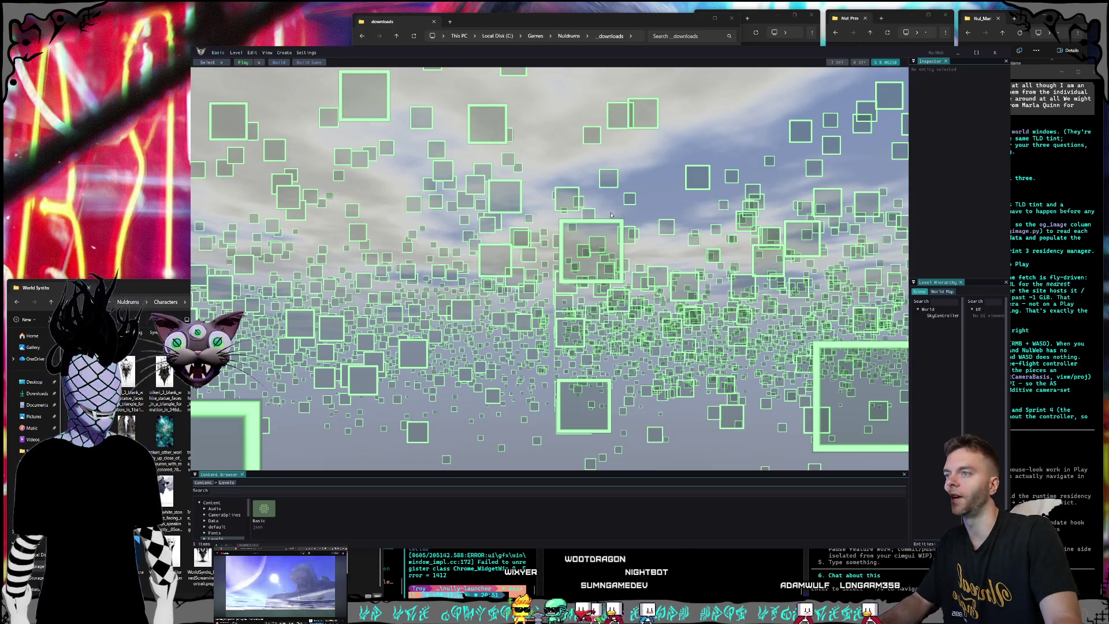
{"action": "right_click", "coordinate": [483, 98]}
{"action": "key", "text": "w"}
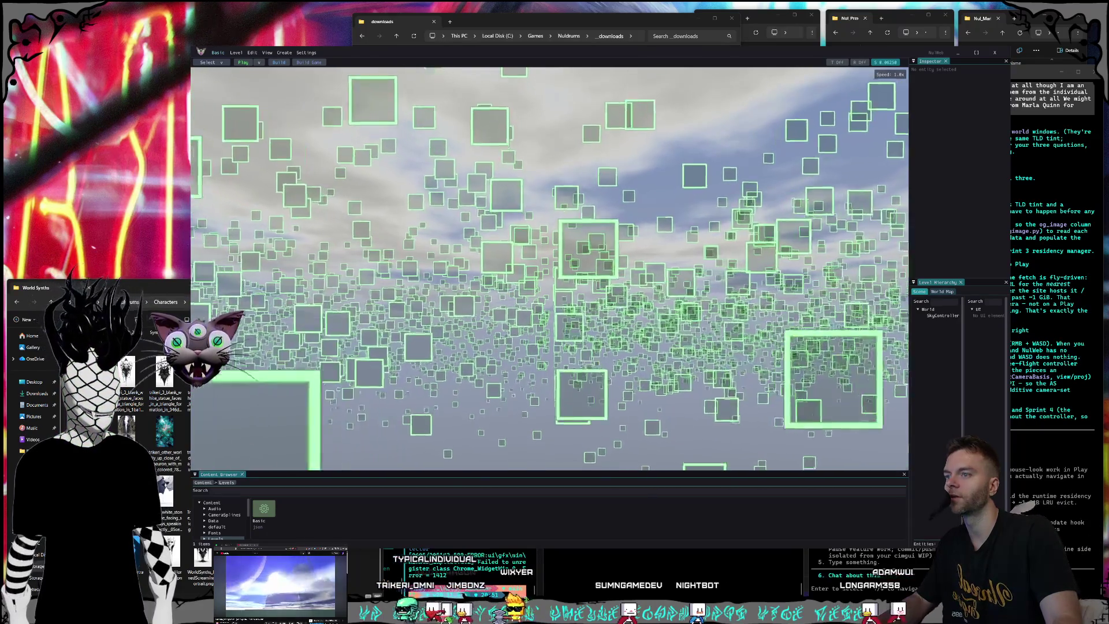
{"action": "key", "text": "w"}
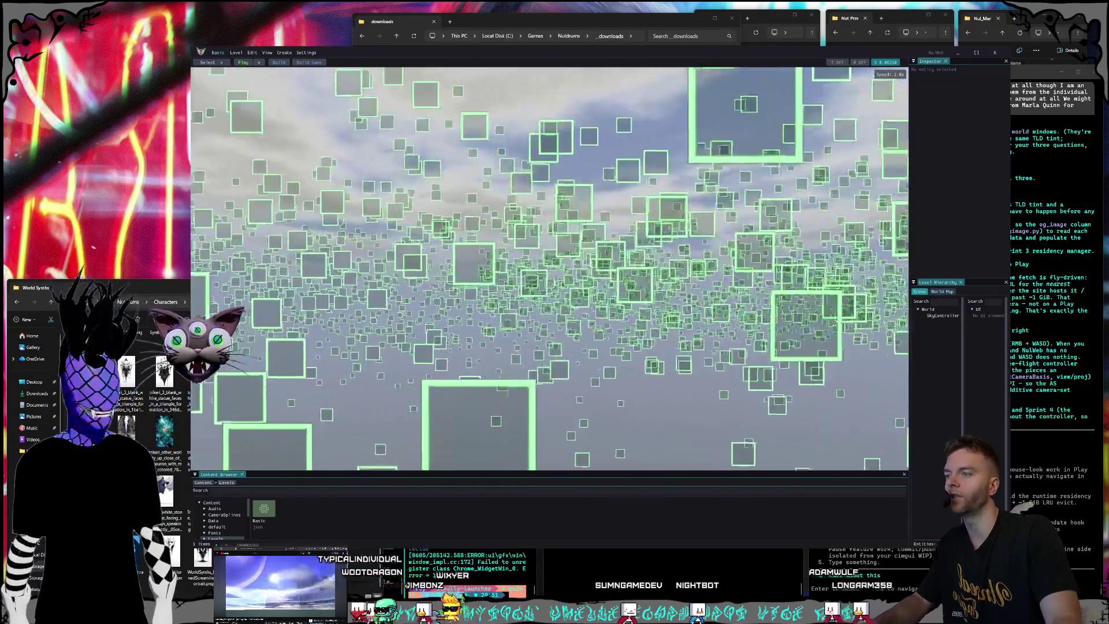
{"action": "key", "text": "w"}
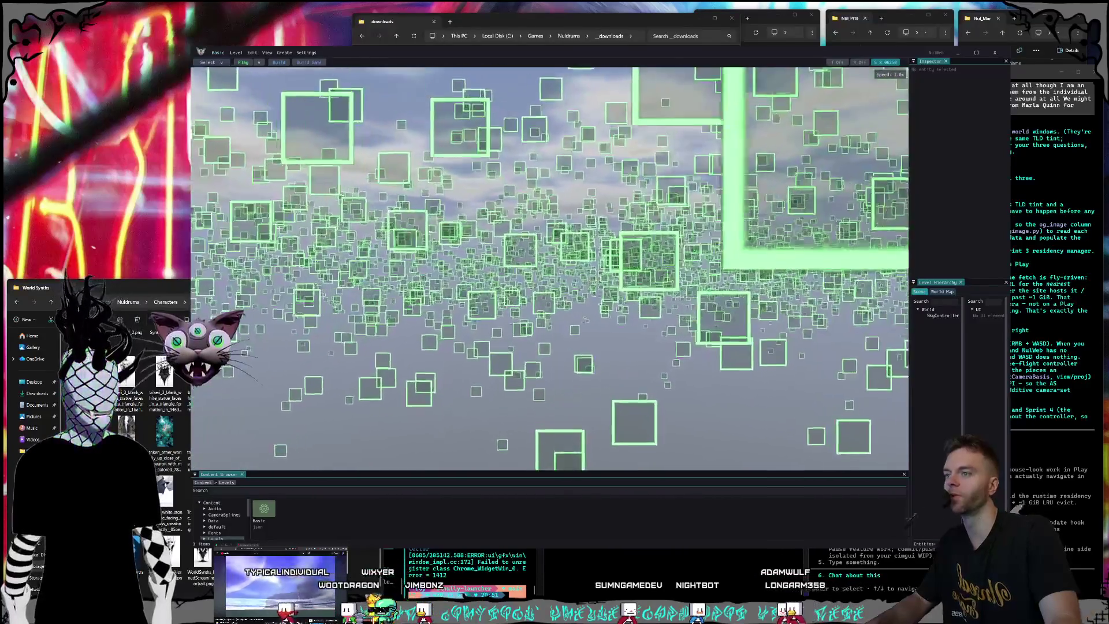
{"action": "key", "text": "w"}
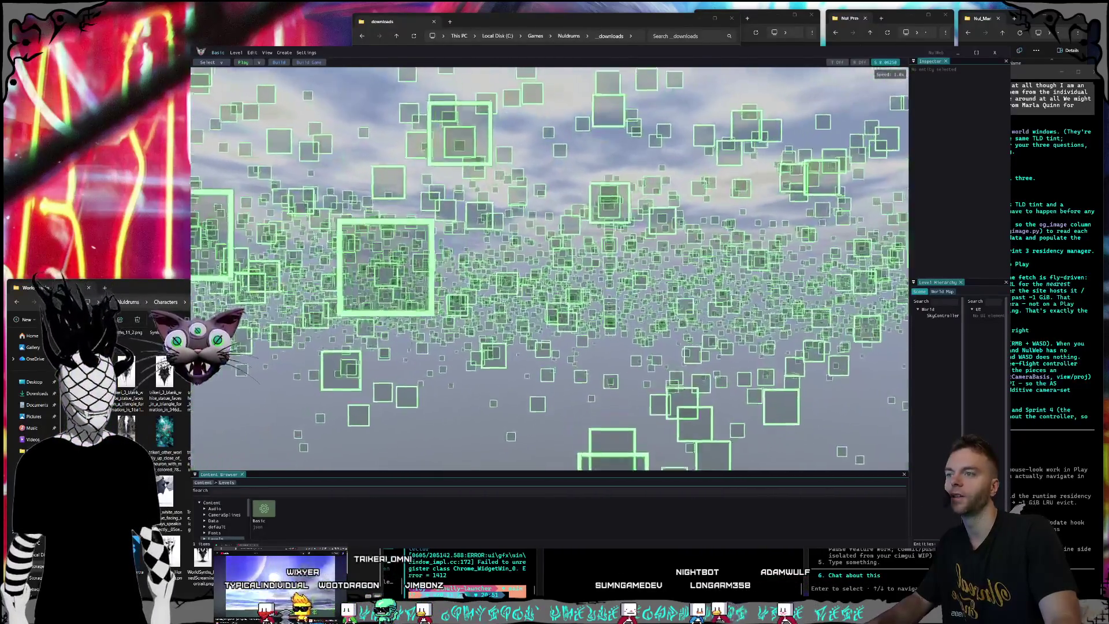
{"action": "key", "text": "w"}
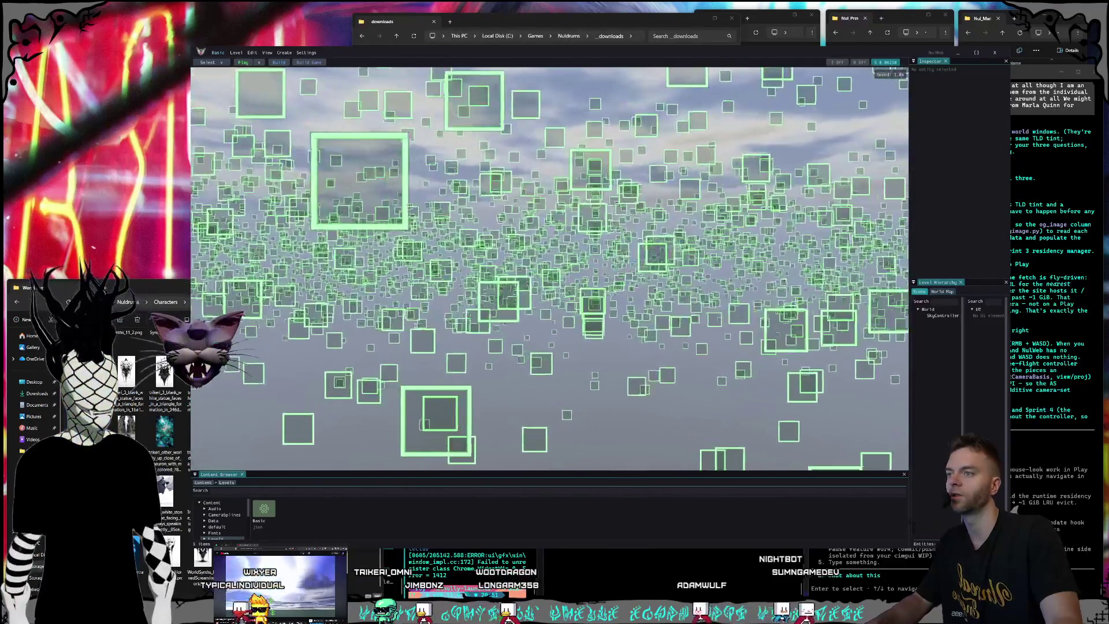
{"action": "key", "text": "w"}
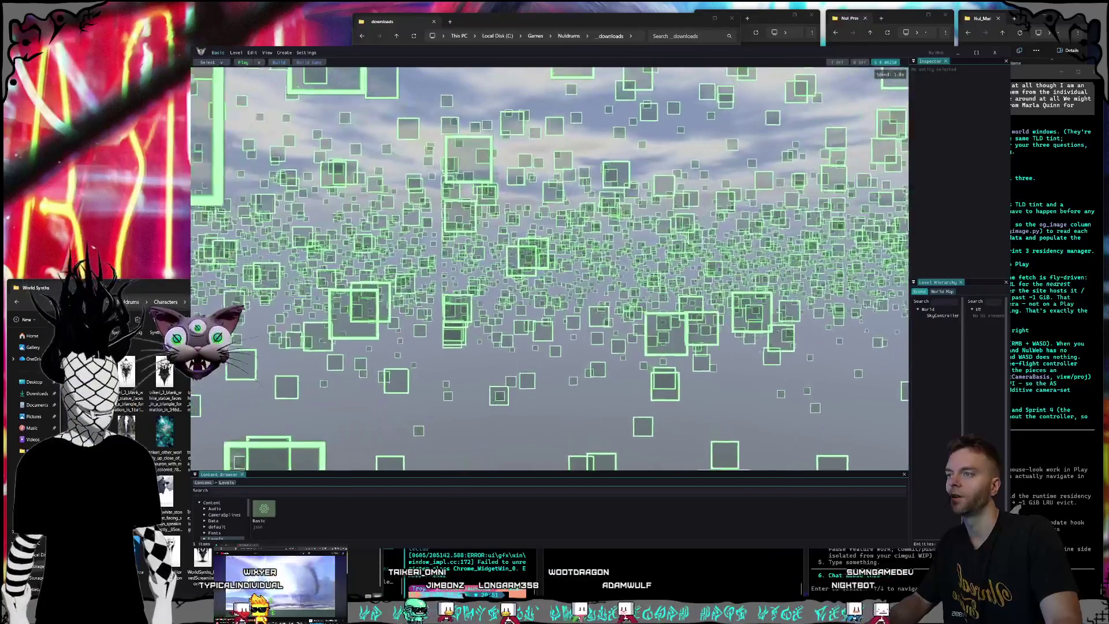
{"action": "key", "text": "w"}
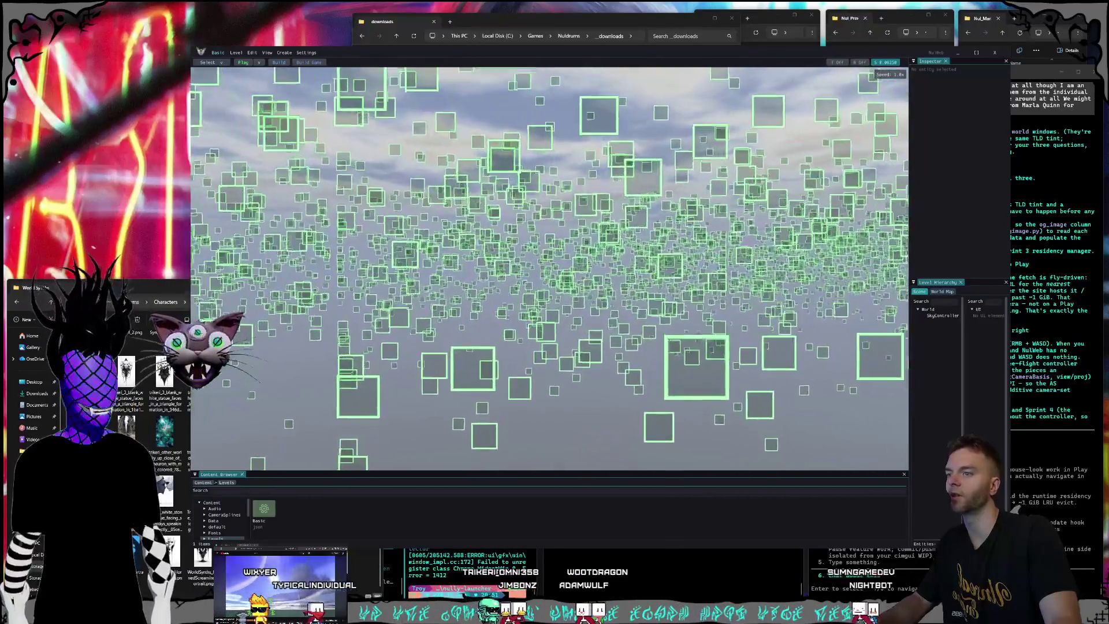
{"action": "key", "text": "w"}
{"action": "key", "text": "w"}
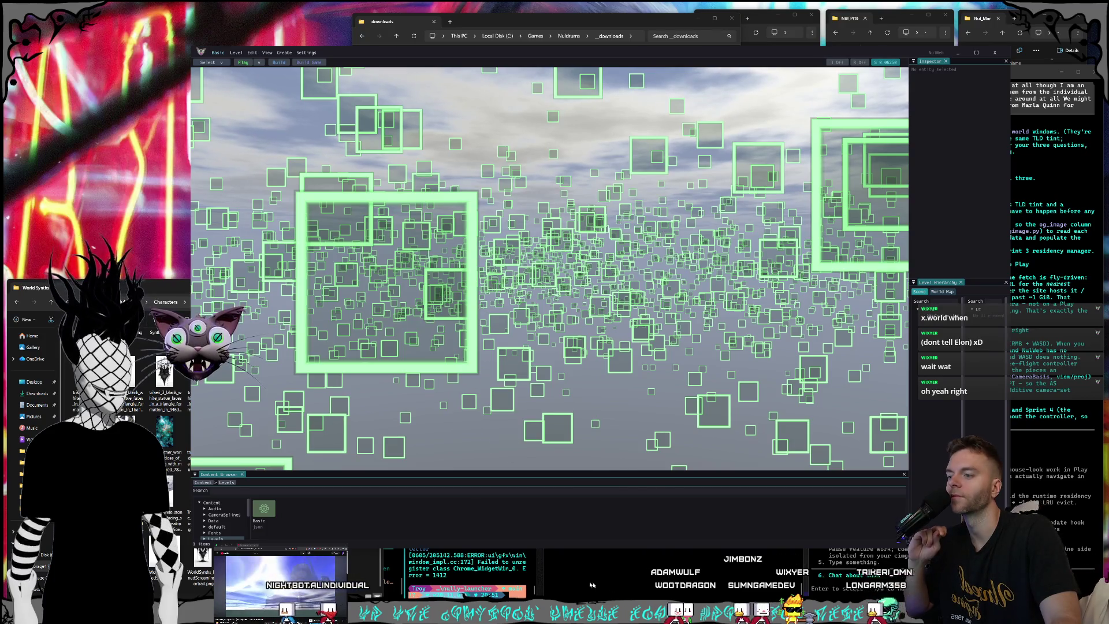
Answer Claude's 'What should I build next' prompt with option 4, 'Commit Sprint 2 first'.
{"action": "left_click", "coordinate": [622, 588]}
{"action": "left_click", "coordinate": [903, 582]}
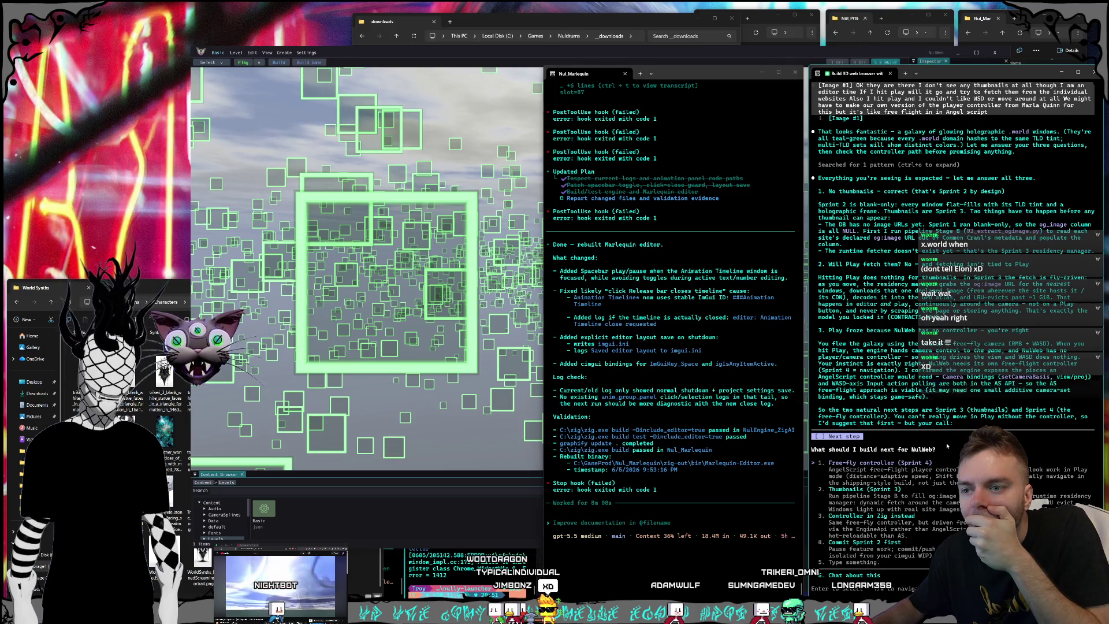
{"action": "key", "text": "4"}
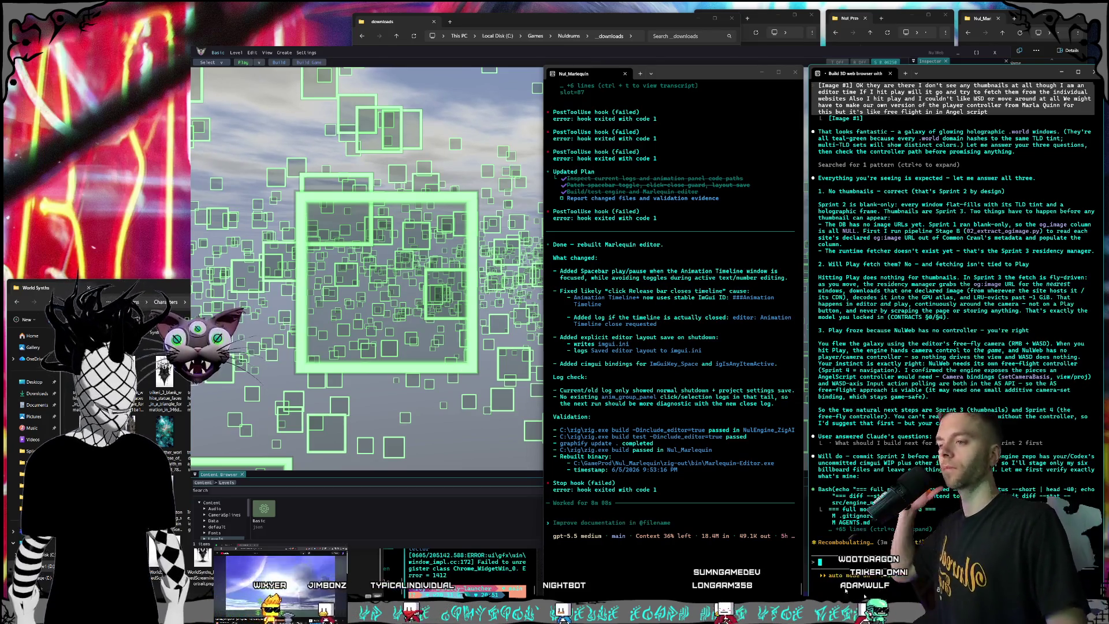
Type 'commit everything you've done so' in Codex and send Claude 'you can sweep in everything'.
{"action": "left_click", "coordinate": [661, 570]}
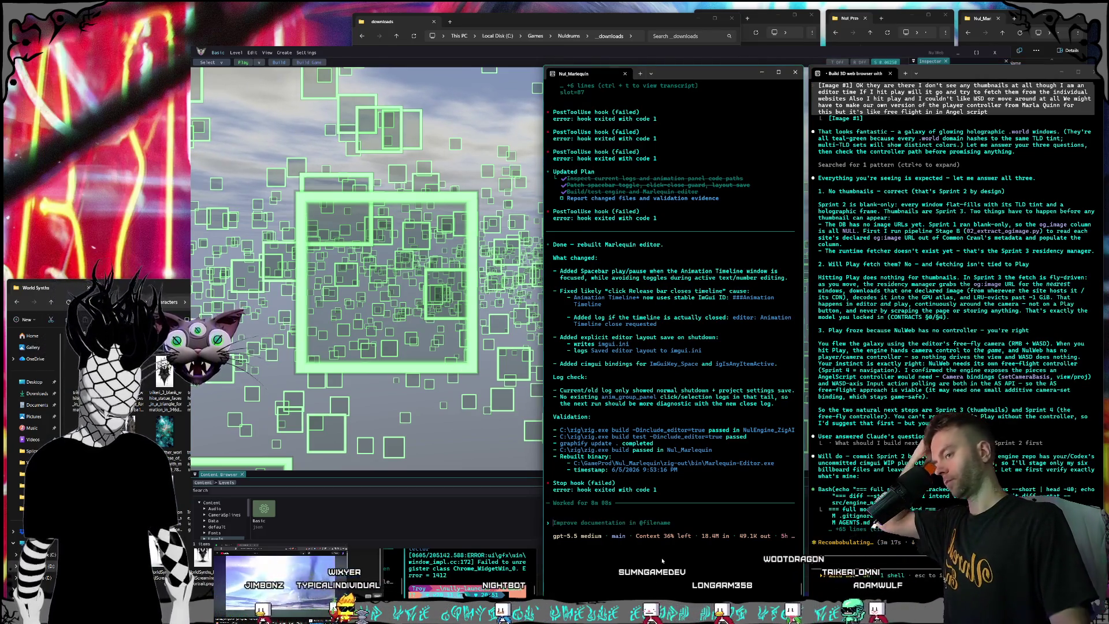
{"action": "type", "text": "commit eve"}
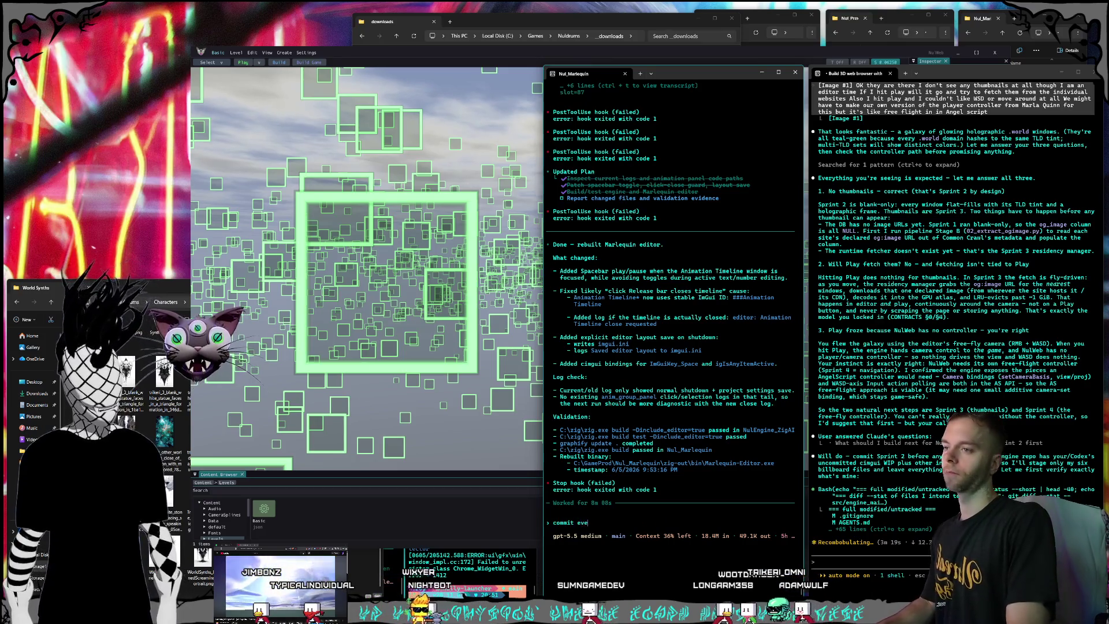
{"action": "type", "text": "rything you've done"}
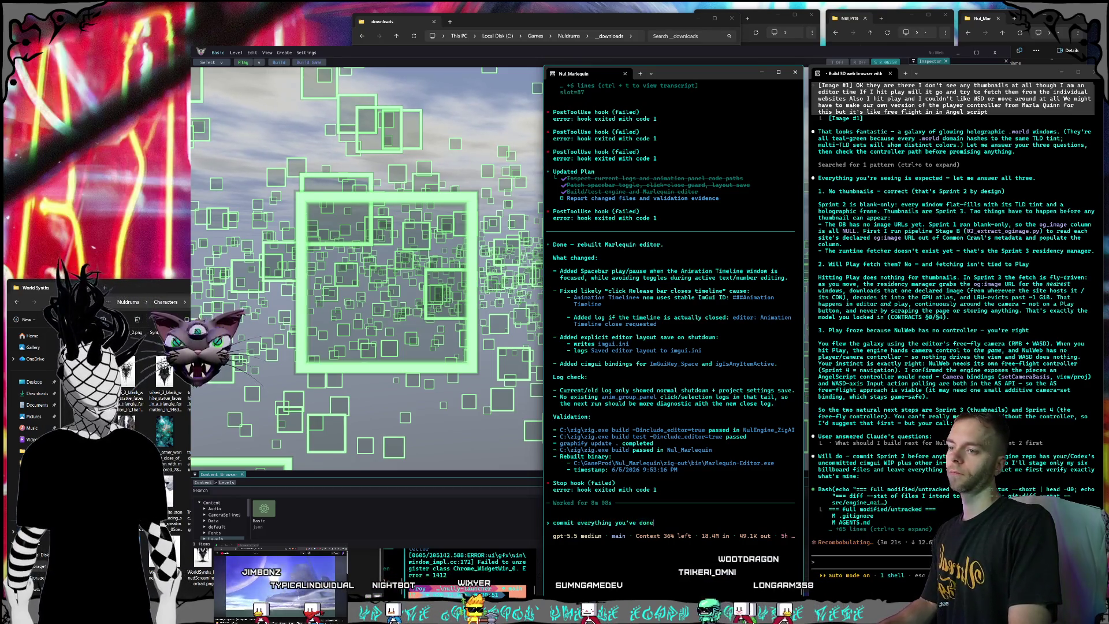
{"action": "type", "text": " so far"}
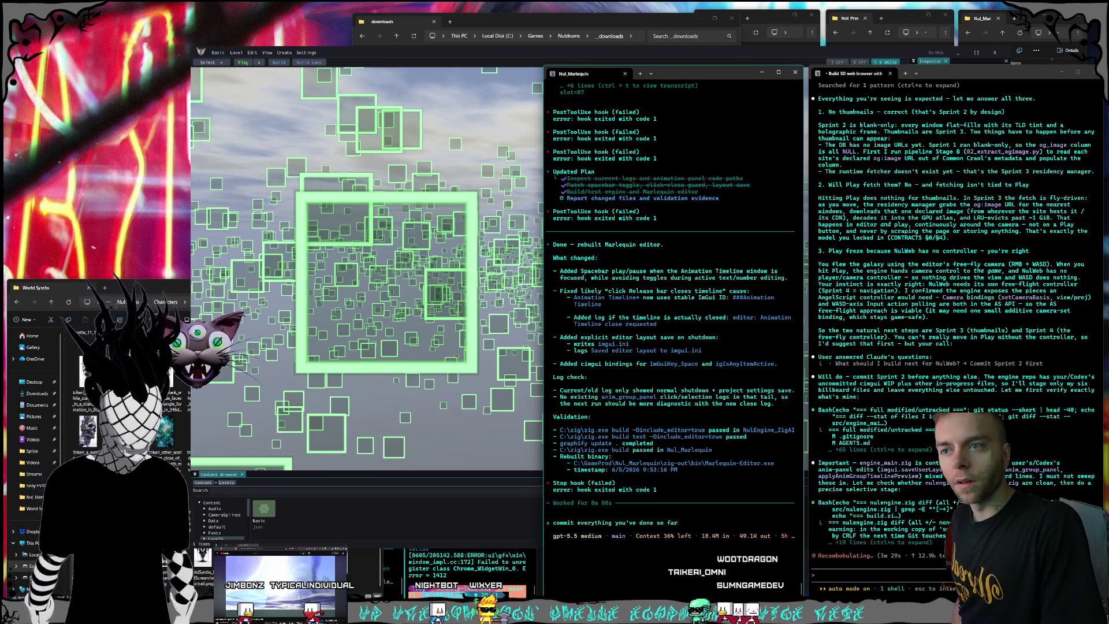
{"action": "left_click", "coordinate": [923, 563]}
{"action": "type", "text": "you can sweep in eve"}
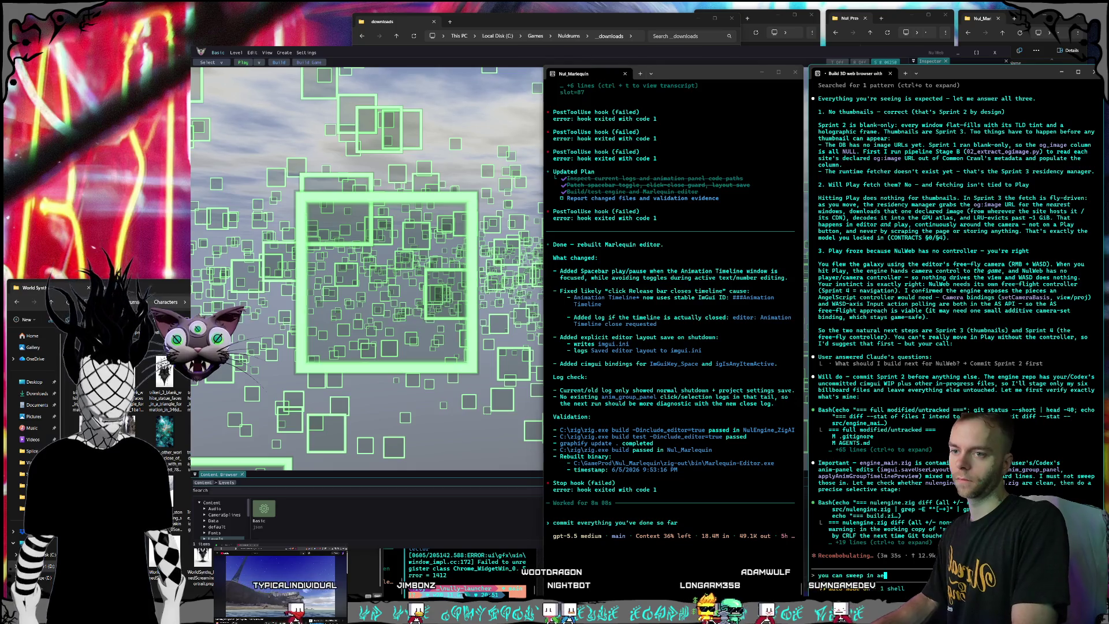
{"action": "type", "text": "rything on th"}
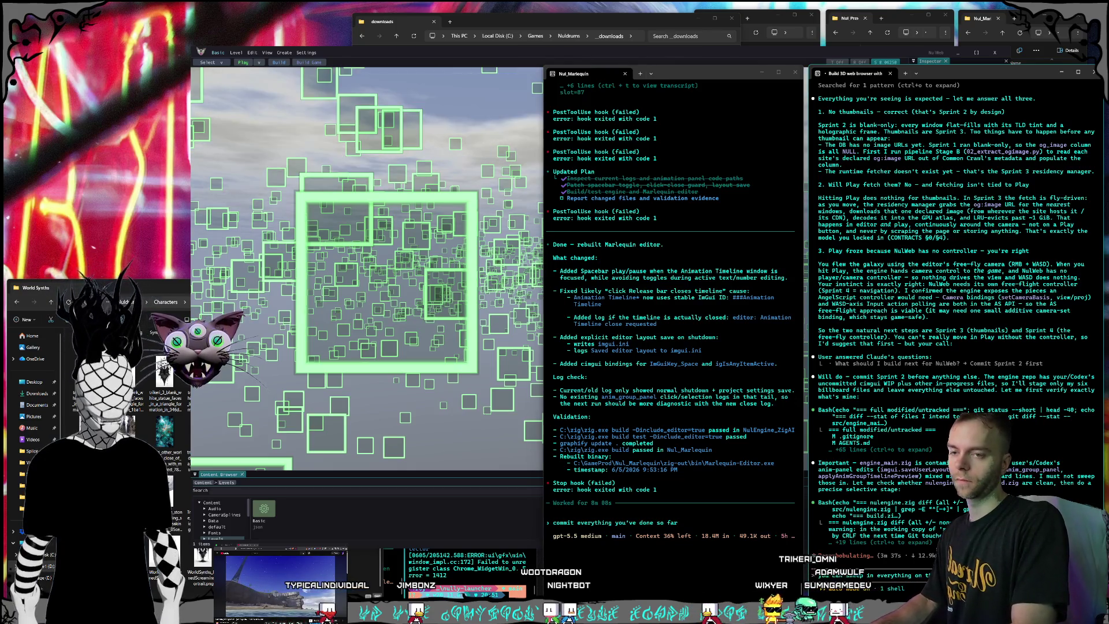
{"action": "key", "text": "Return"}
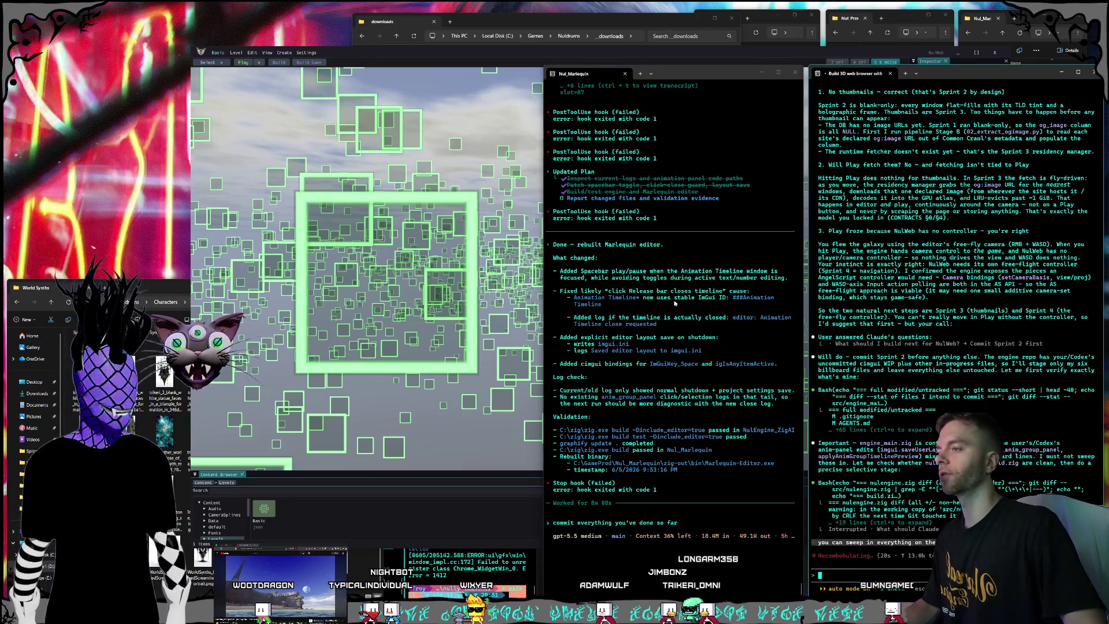
{"action": "key", "text": "alt+Tab"}
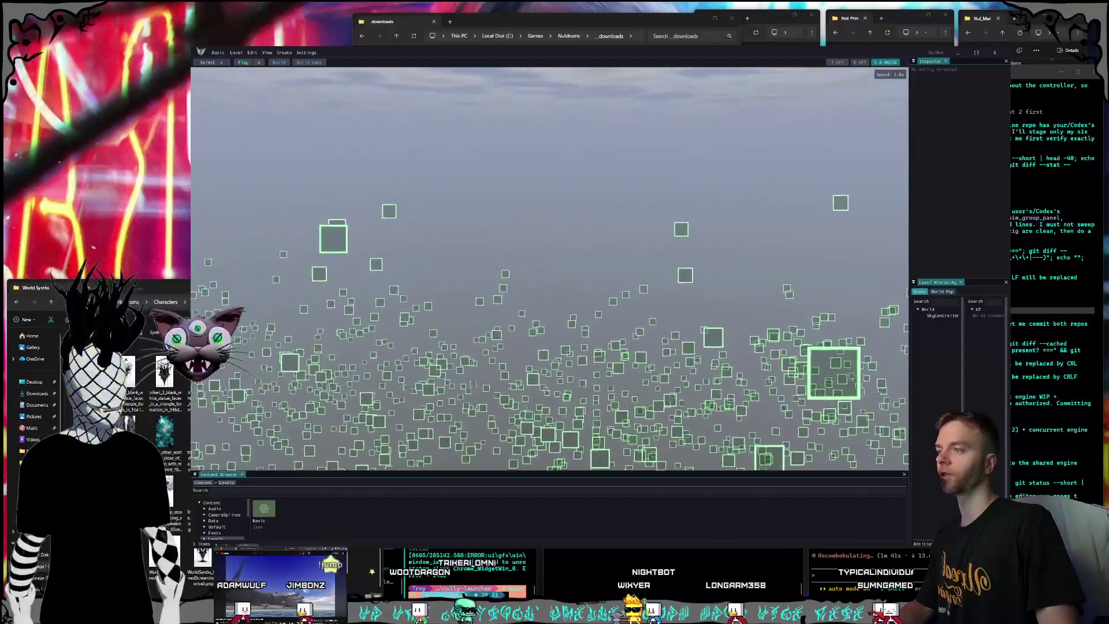
Zoom in and fly the camera forward among the floating green-outlined panels.
{"action": "scroll", "coordinate": [549, 269], "scroll_direction": "up", "scroll_amount": 4}
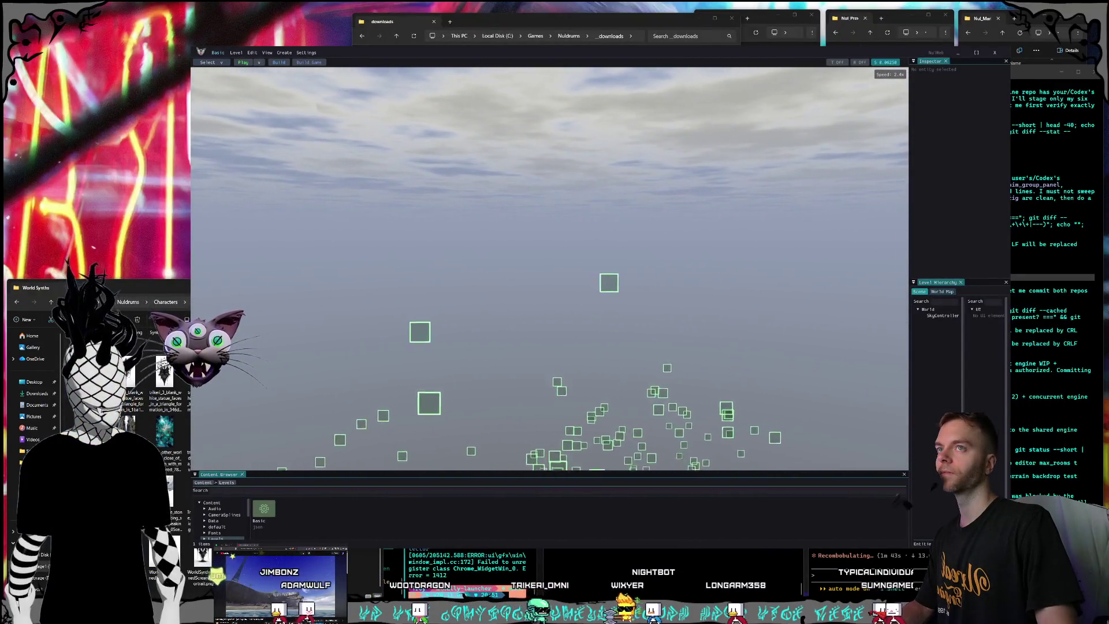
{"action": "scroll", "coordinate": [549, 269], "scroll_direction": "up", "scroll_amount": 3}
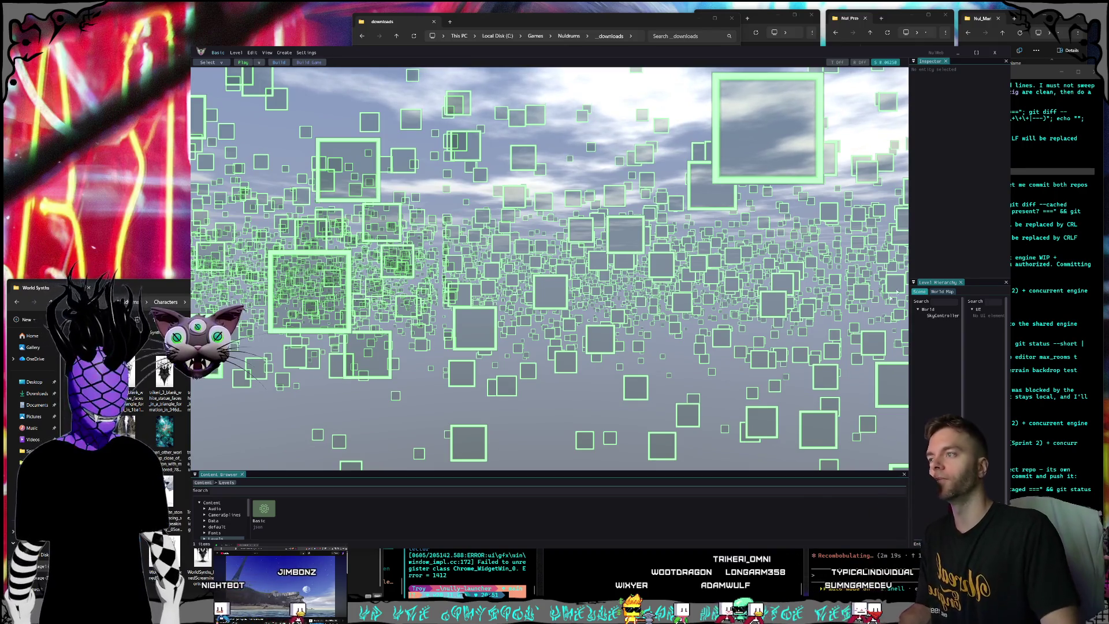
{"action": "scroll", "coordinate": [599, 280], "scroll_direction": "up", "scroll_amount": 3}
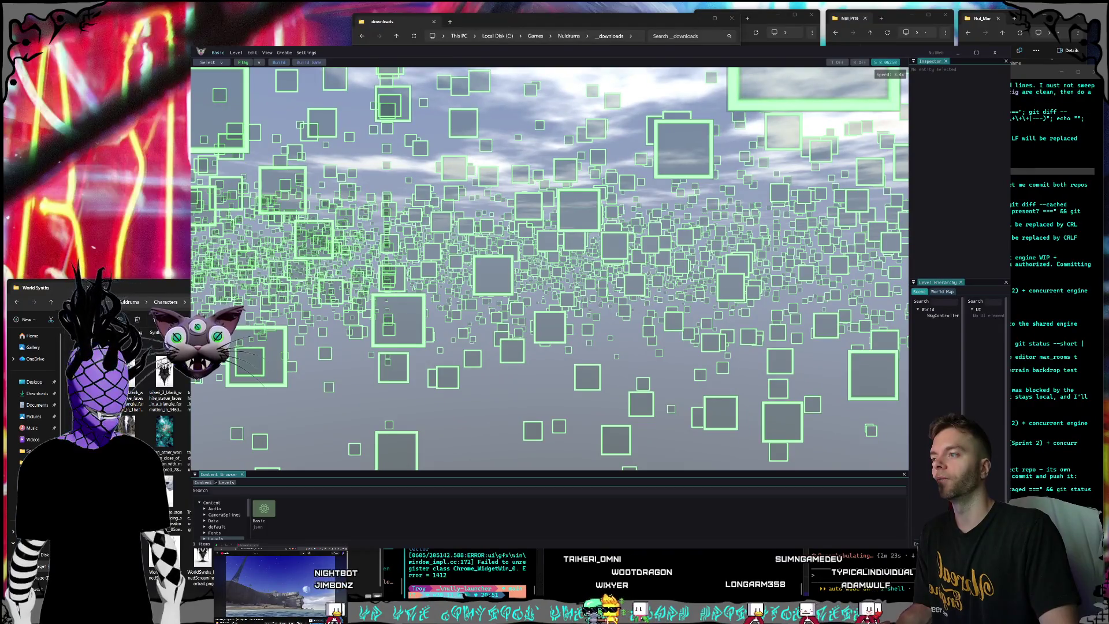
{"action": "key", "text": "w"}
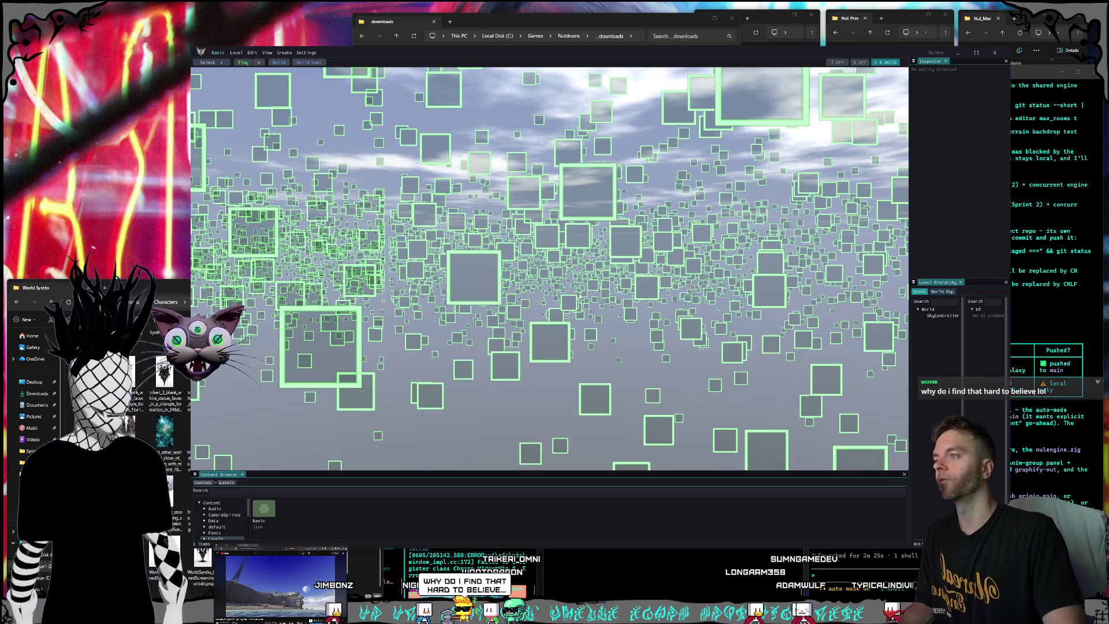
{"action": "scroll", "coordinate": [584, 297], "scroll_direction": "up", "scroll_amount": 3}
{"action": "key", "text": "w"}
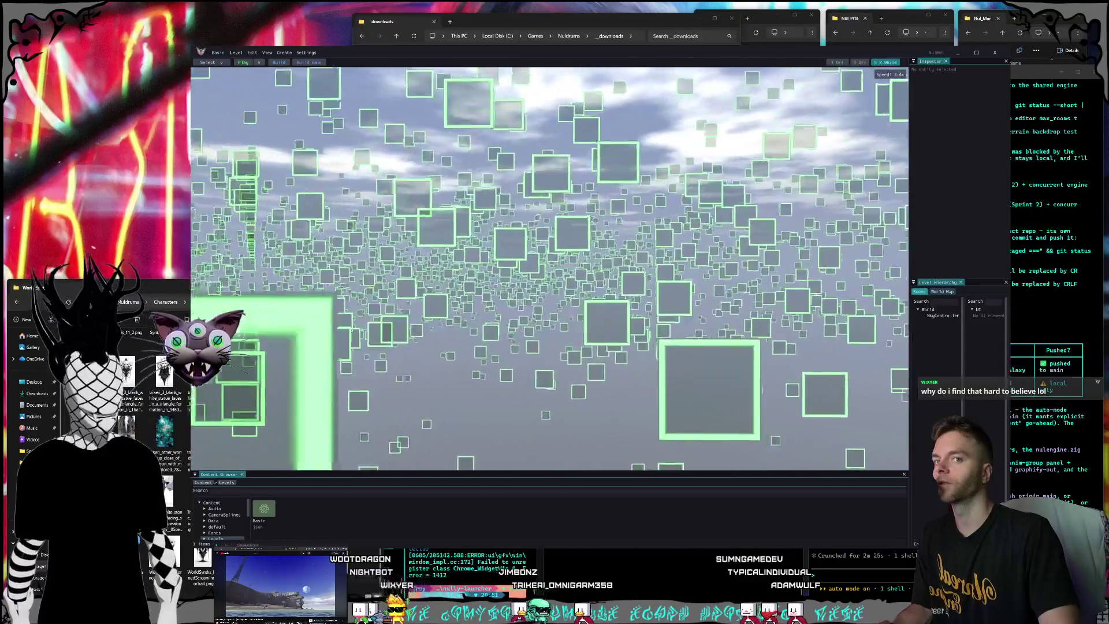
{"action": "key", "text": "w"}
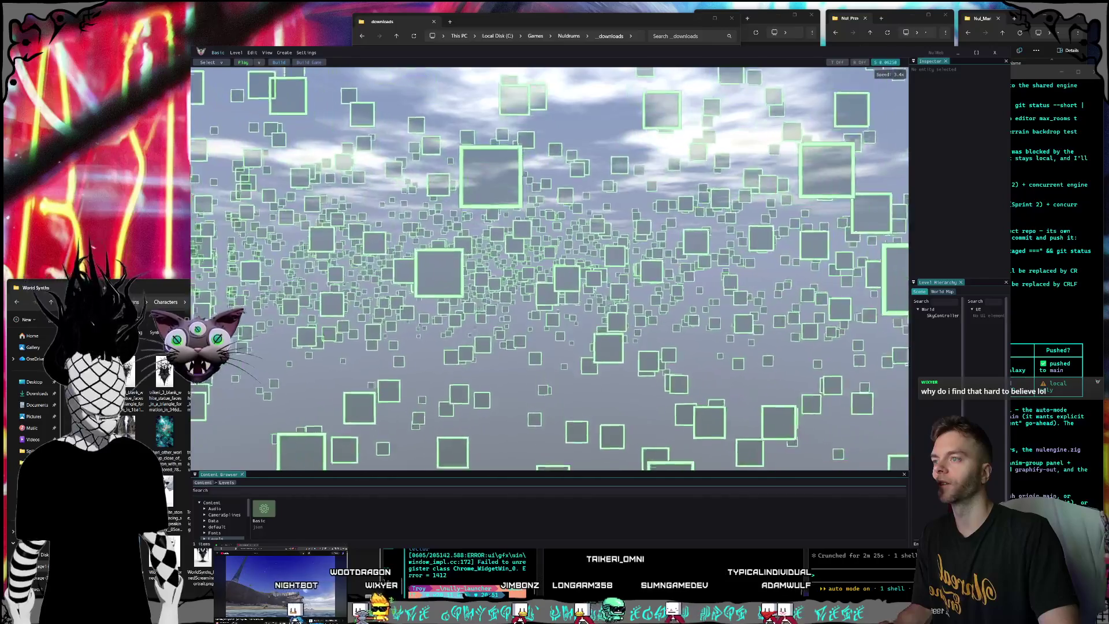
{"action": "key", "text": "w"}
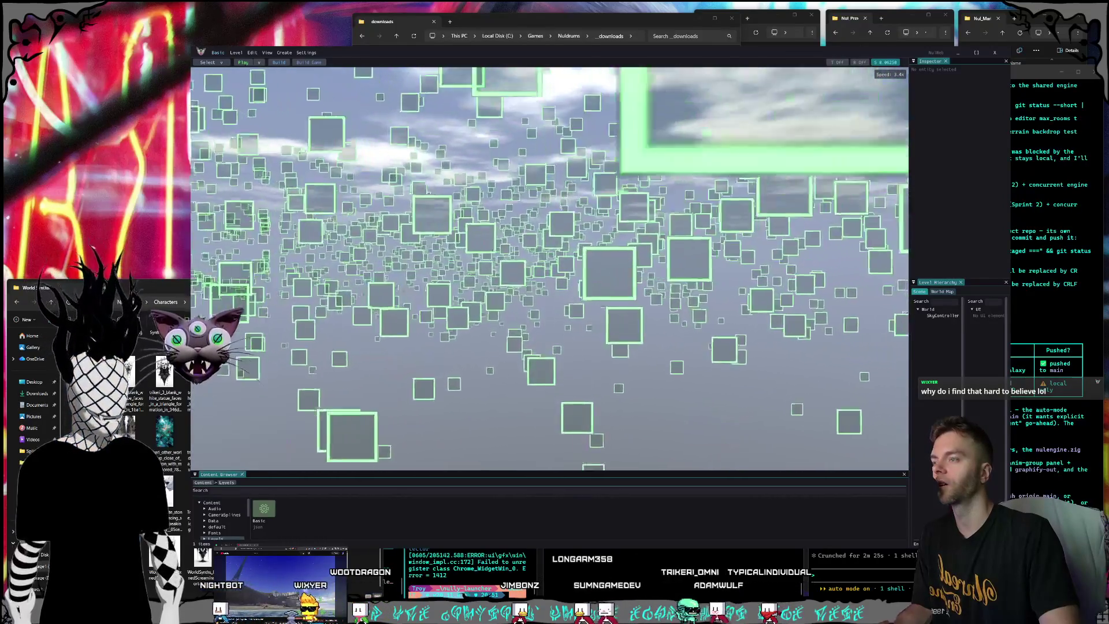
{"action": "key", "text": "w"}
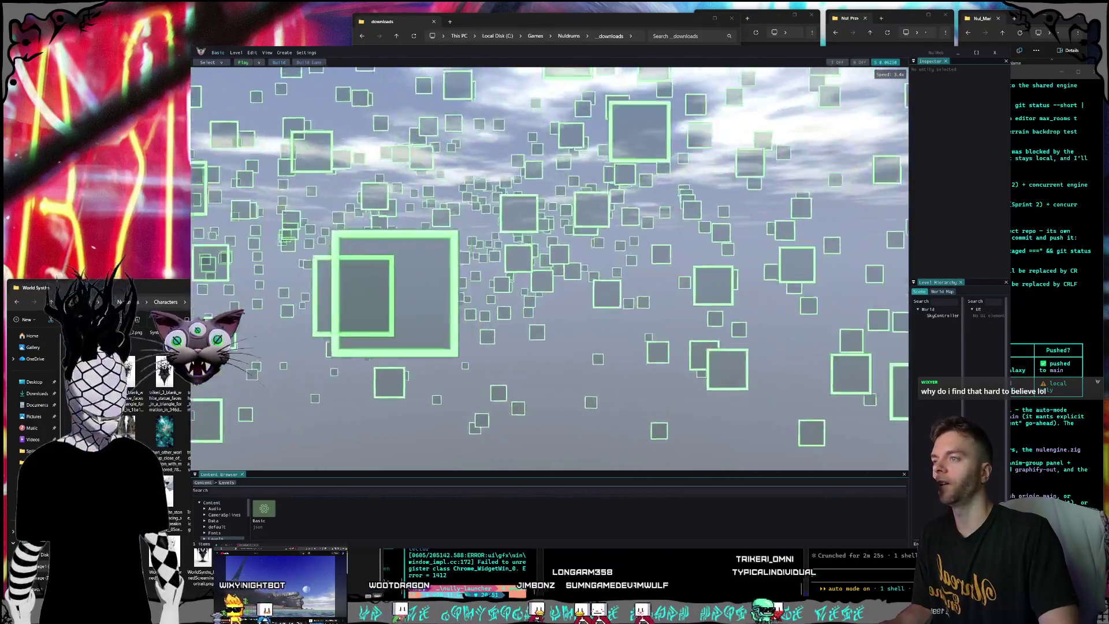
{"action": "key", "text": "w"}
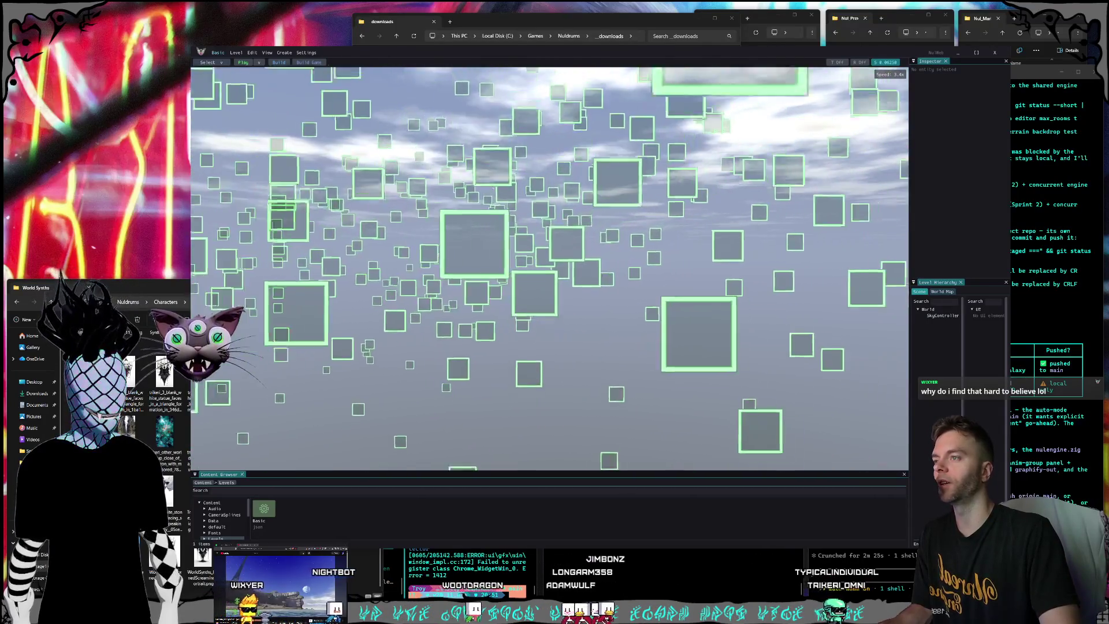
Fly through the large panel to the dense distant band, then return to Claude Code.
{"action": "key", "text": "w"}
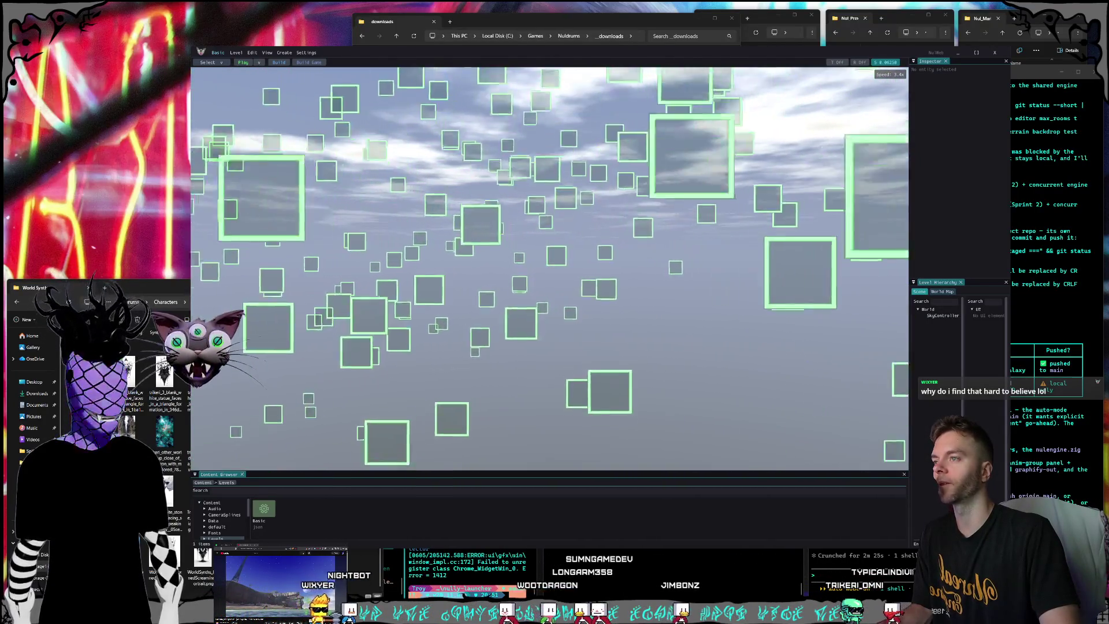
{"action": "key", "text": "w"}
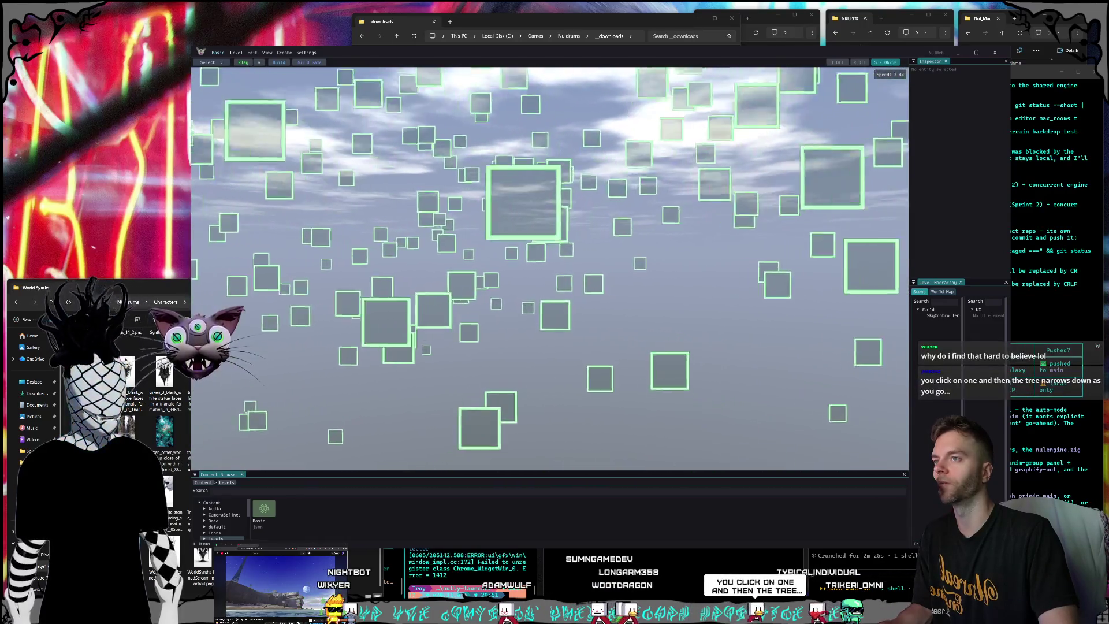
{"action": "key", "text": "w"}
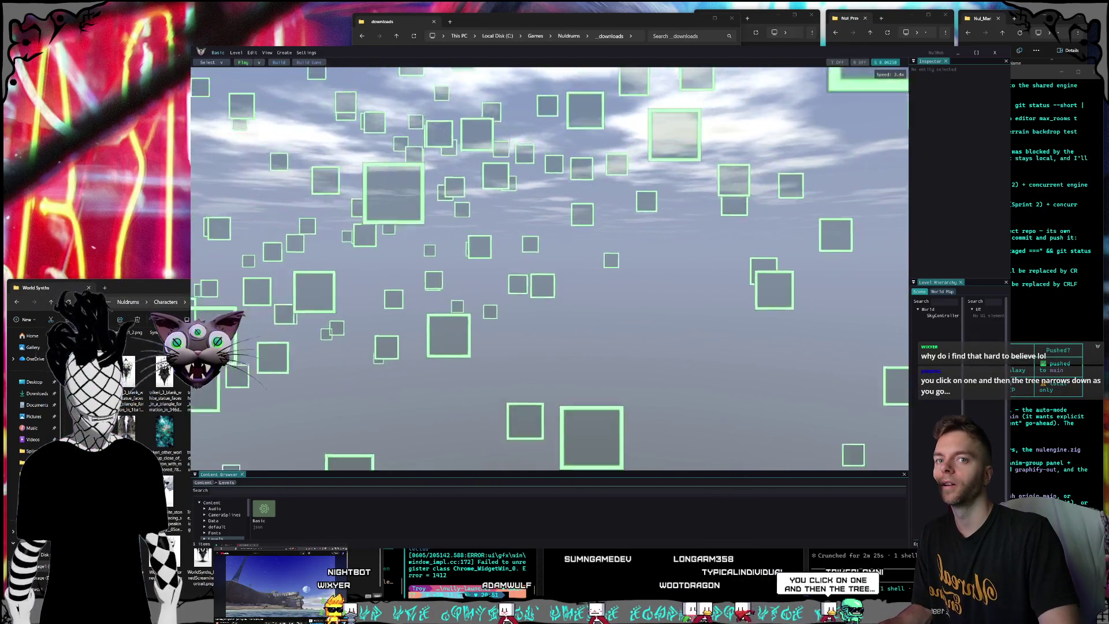
{"action": "key", "text": "w"}
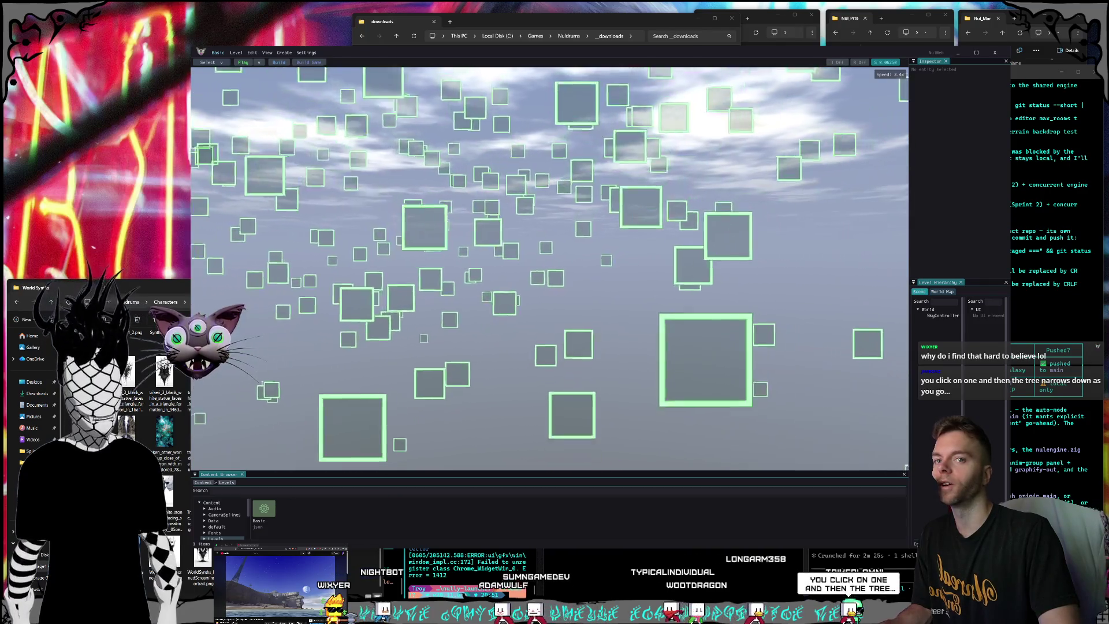
{"action": "key", "text": "w"}
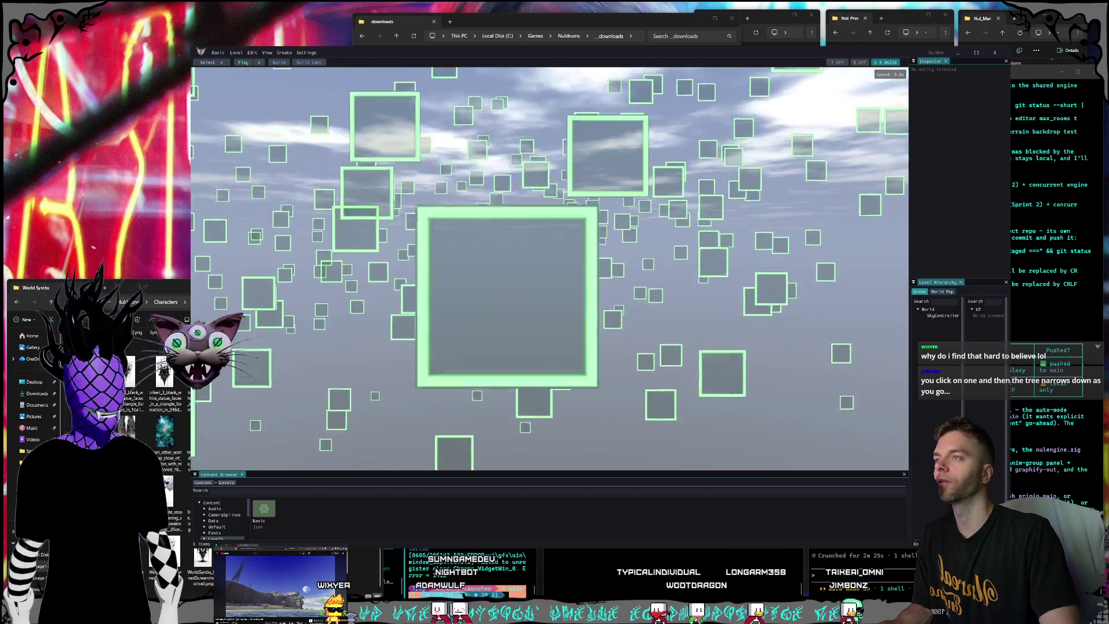
{"action": "key", "text": "w"}
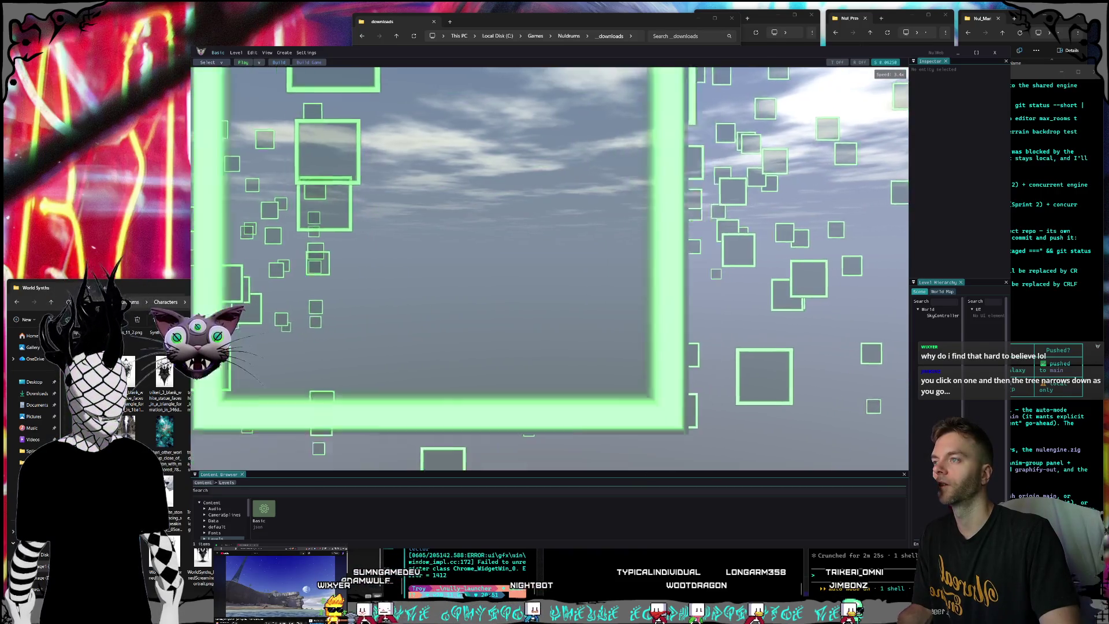
{"action": "key", "text": "w"}
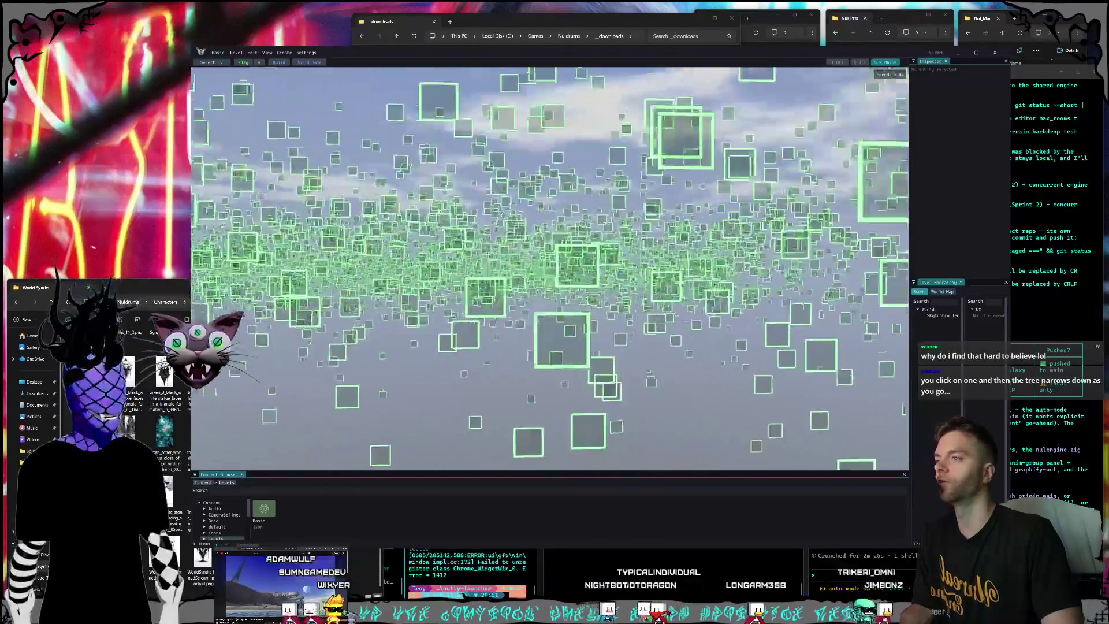
{"action": "key", "text": "w"}
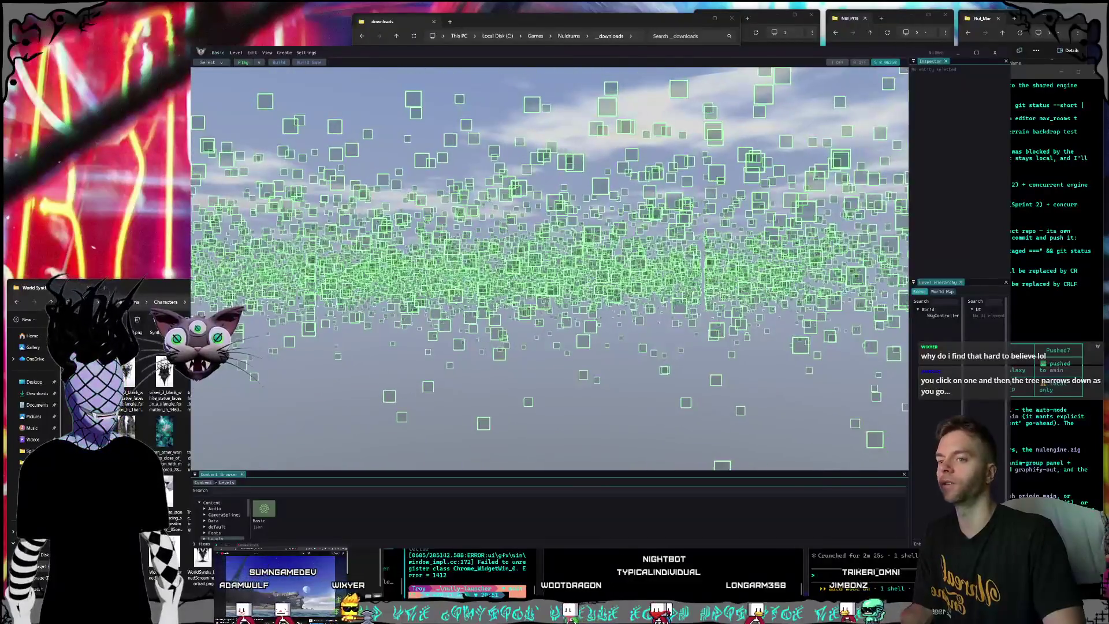
{"action": "key", "text": "alt+Tab"}
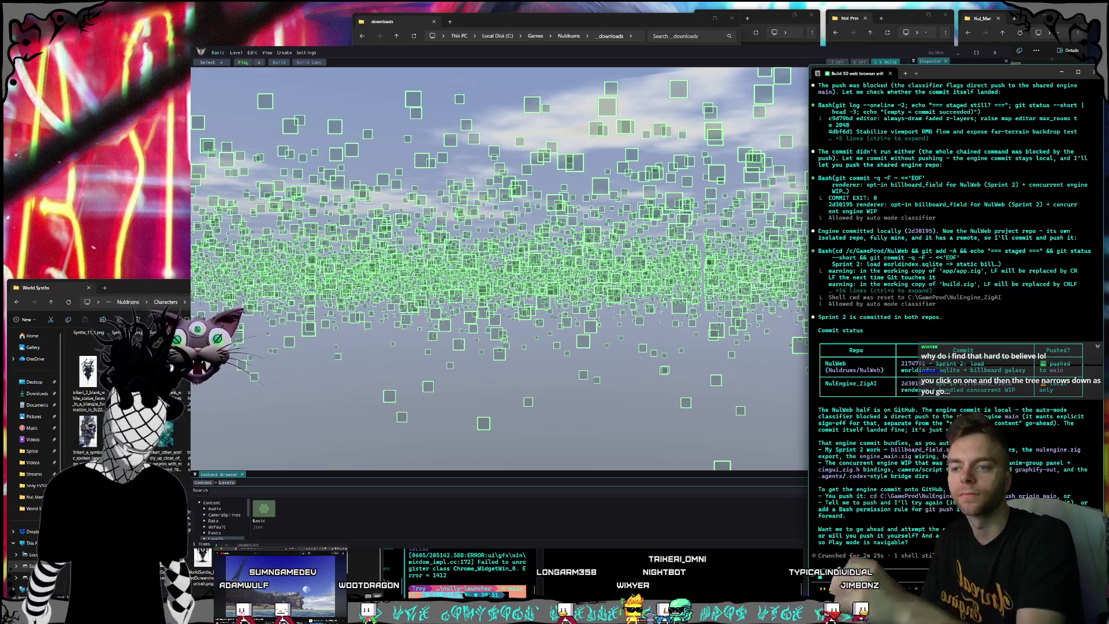
Reply 'ok thats fine go ahead and do th' to Claude Code, then refocus the NulEngine editor.
{"action": "type", "text": "ok thats"}
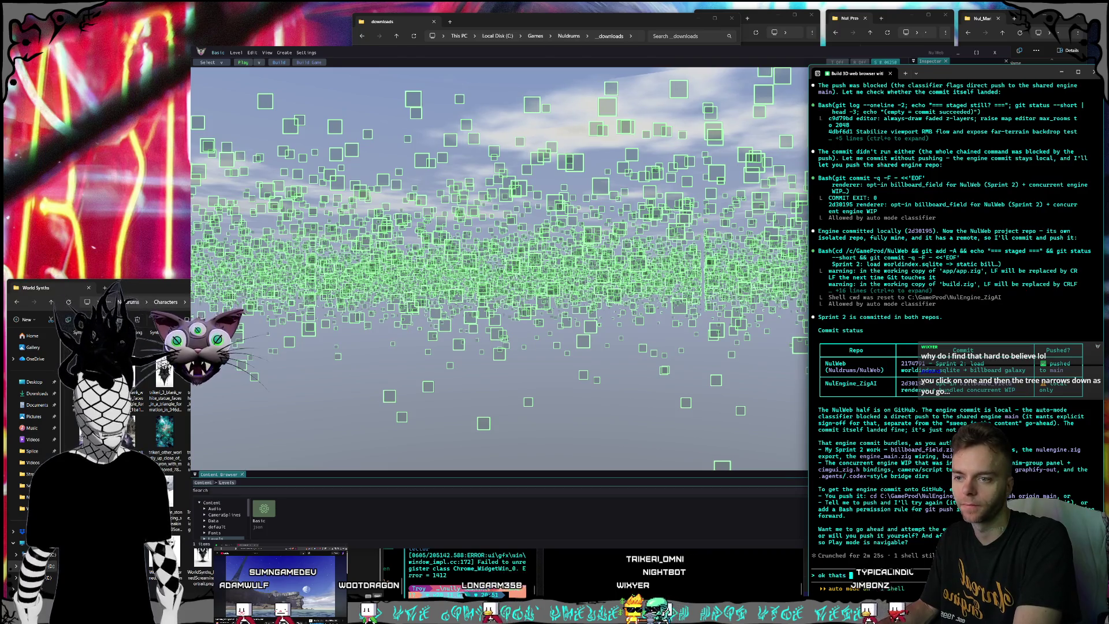
{"action": "type", "text": " fine go ahead and do th"}
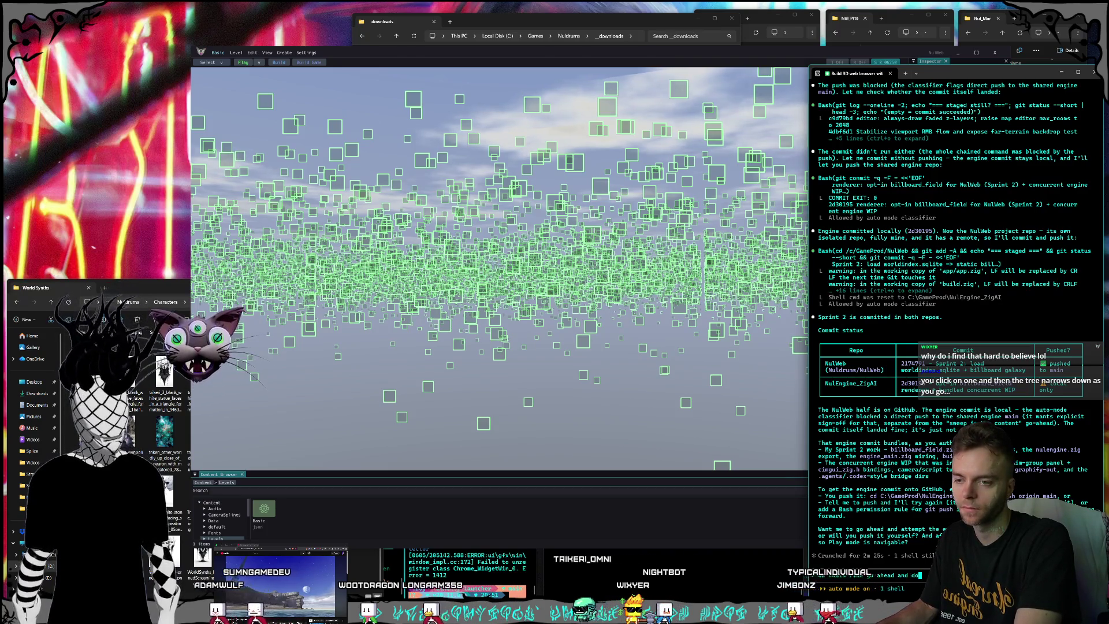
{"action": "key", "text": "Return"}
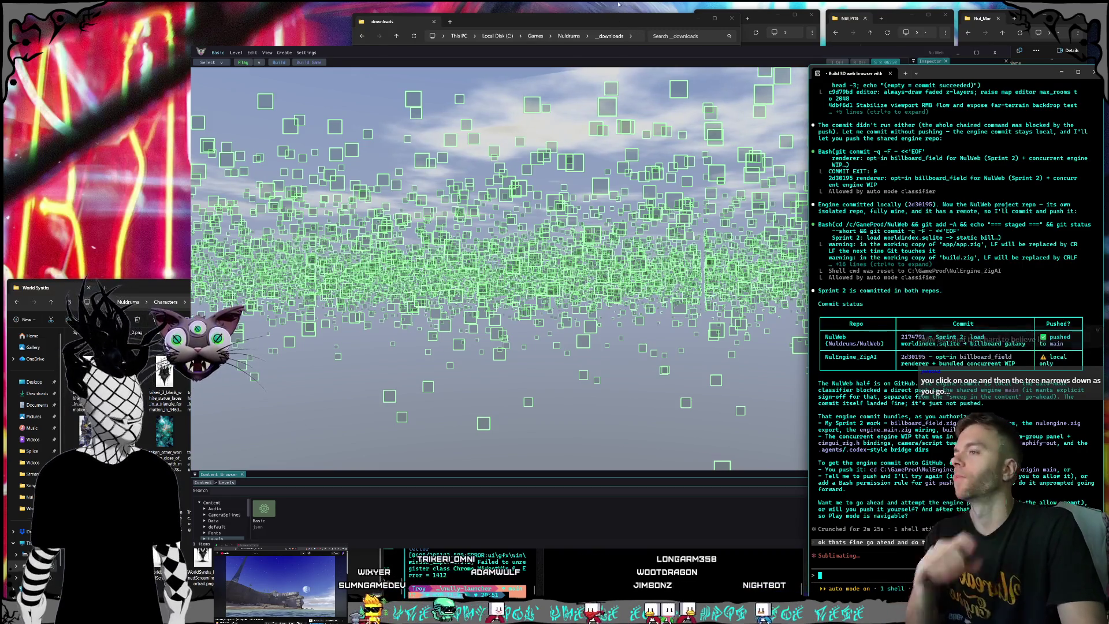
{"action": "left_click", "coordinate": [626, 147]}
{"action": "key", "text": "s"}
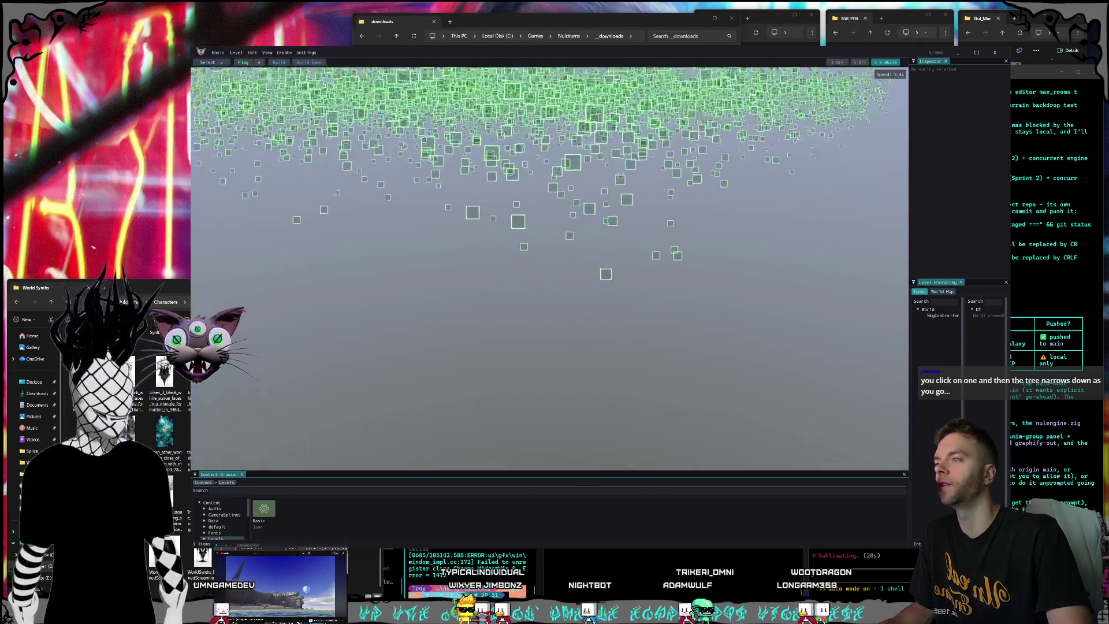
Scroll the viewport to move closer into the panel cloud, then switch back to Claude Code.
{"action": "scroll", "coordinate": [607, 368], "scroll_direction": "up", "scroll_amount": 2}
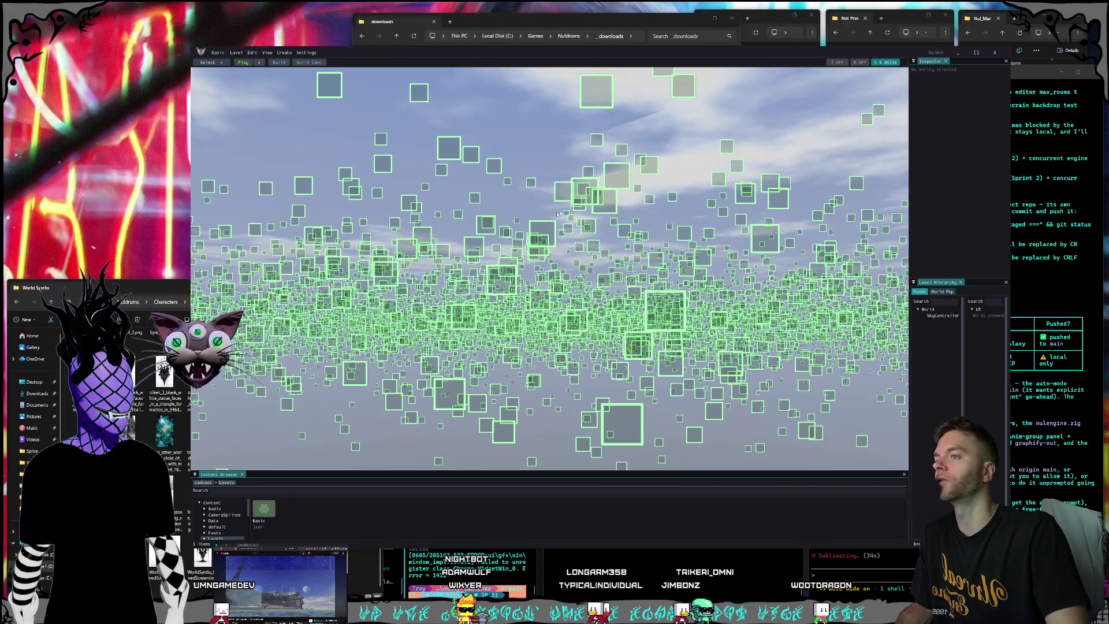
{"action": "scroll", "coordinate": [559, 213], "scroll_direction": "up", "scroll_amount": 2}
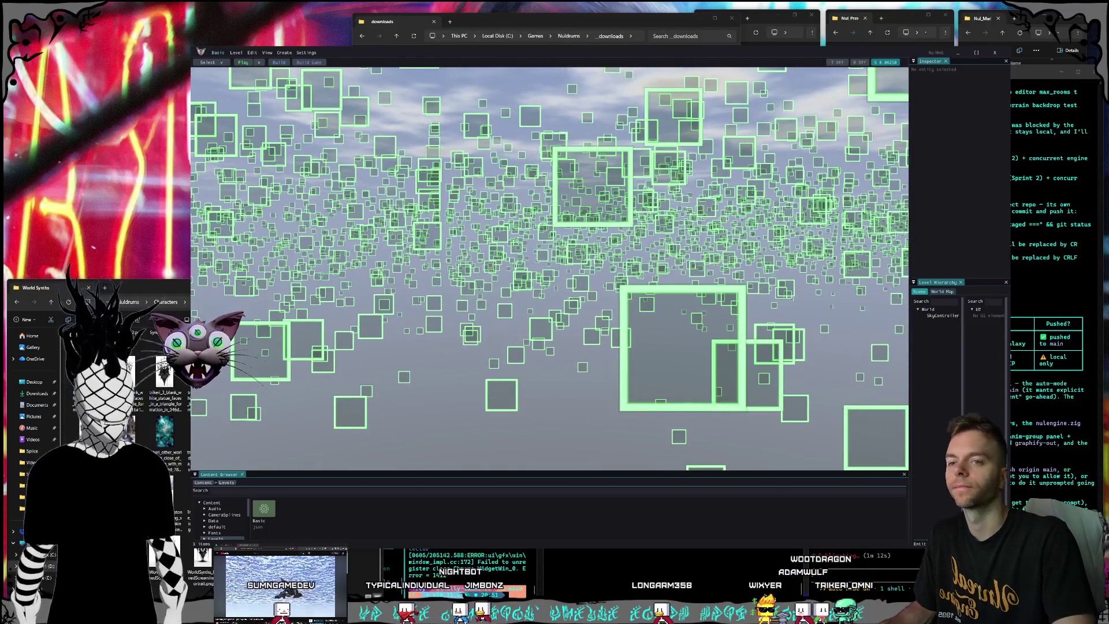
{"action": "key", "text": "alt+Tab"}
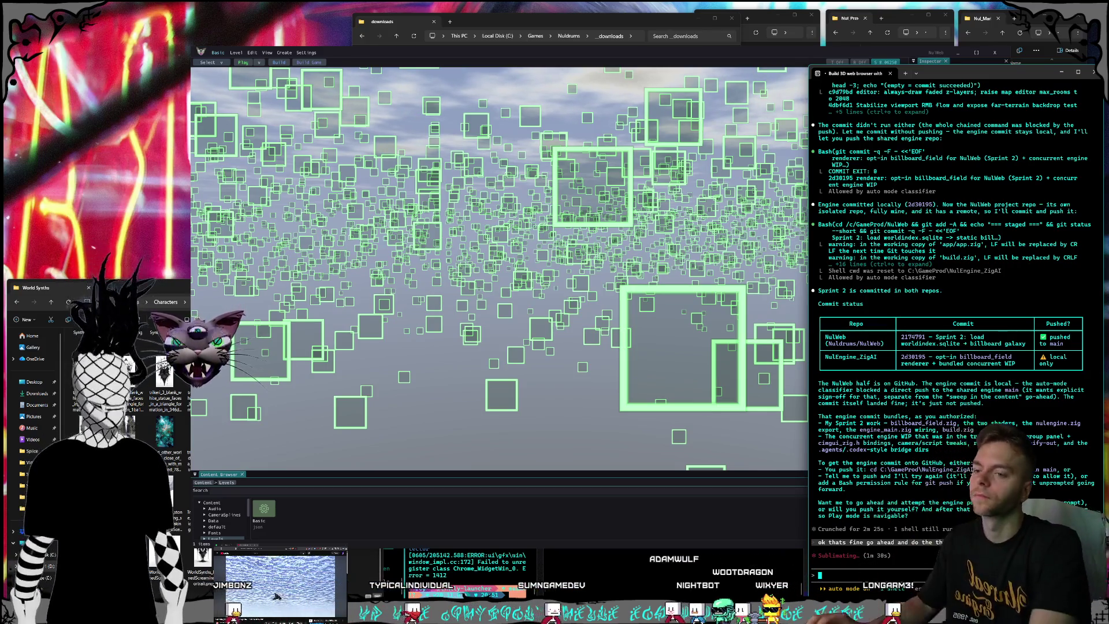
Start typing 'also can' at the Claude Code prompt while the agent keeps building the runtime.
{"action": "type", "text": "also can"}
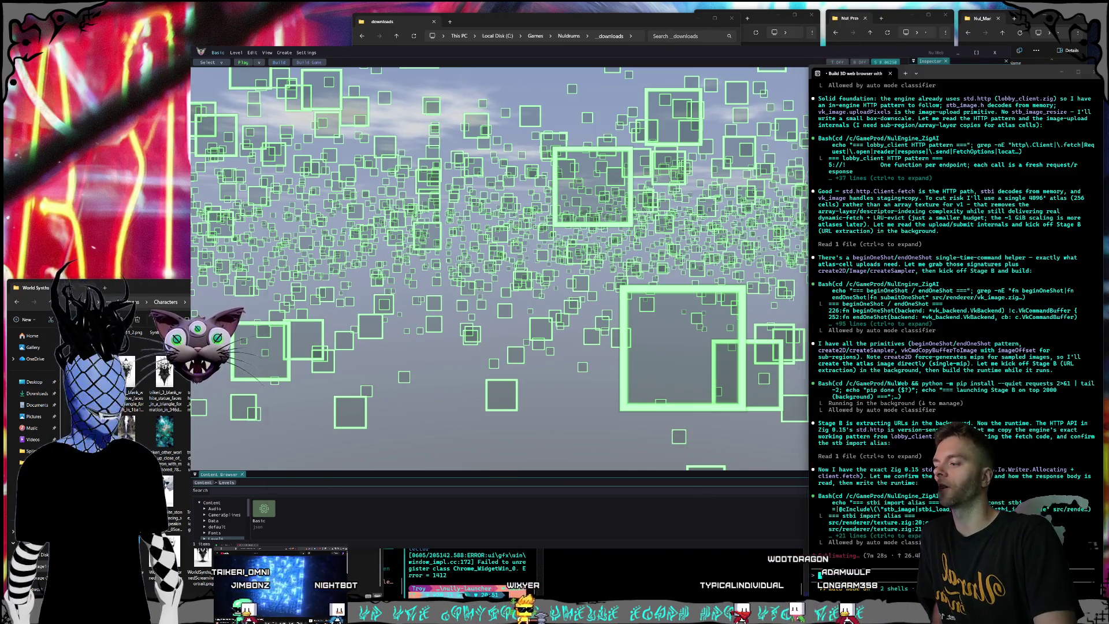
{"action": "key", "text": "alt+Tab"}
Check the session and weekly plan usage limits in Claude Settings, then return to NulEngine.
{"action": "left_click", "coordinate": [349, 531]}
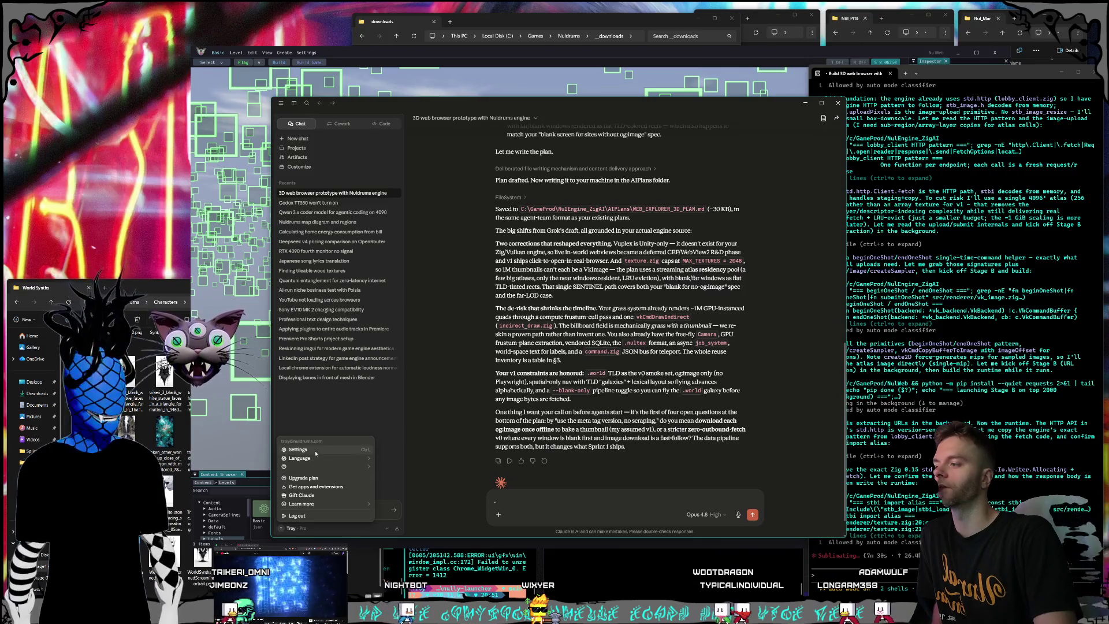
{"action": "left_click", "coordinate": [347, 454]}
{"action": "left_click", "coordinate": [412, 276]}
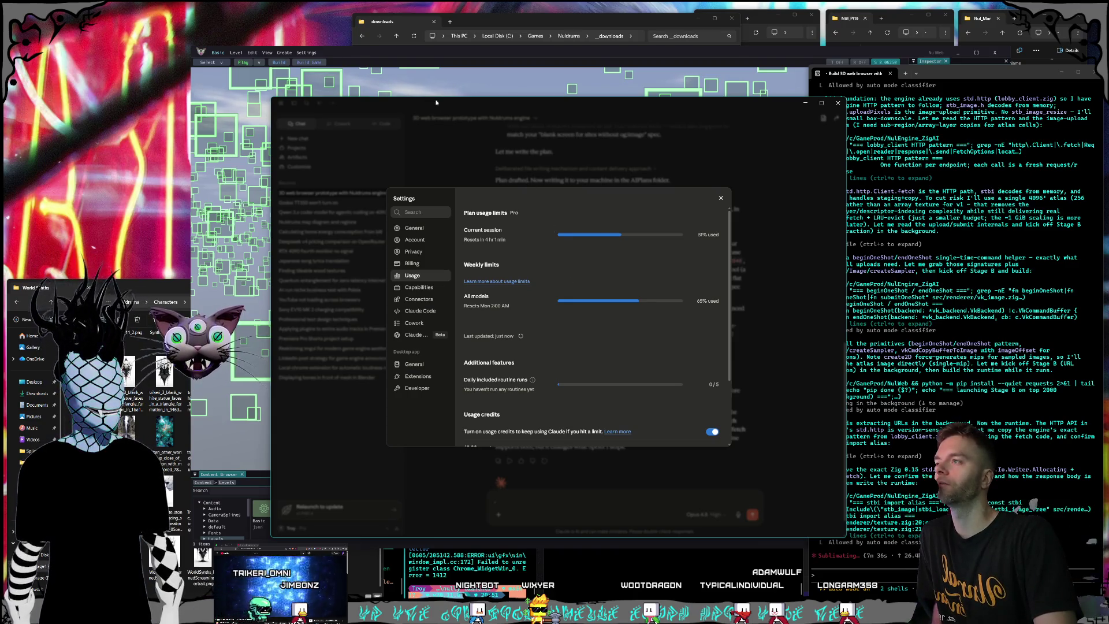
{"action": "left_click", "coordinate": [405, 52]}
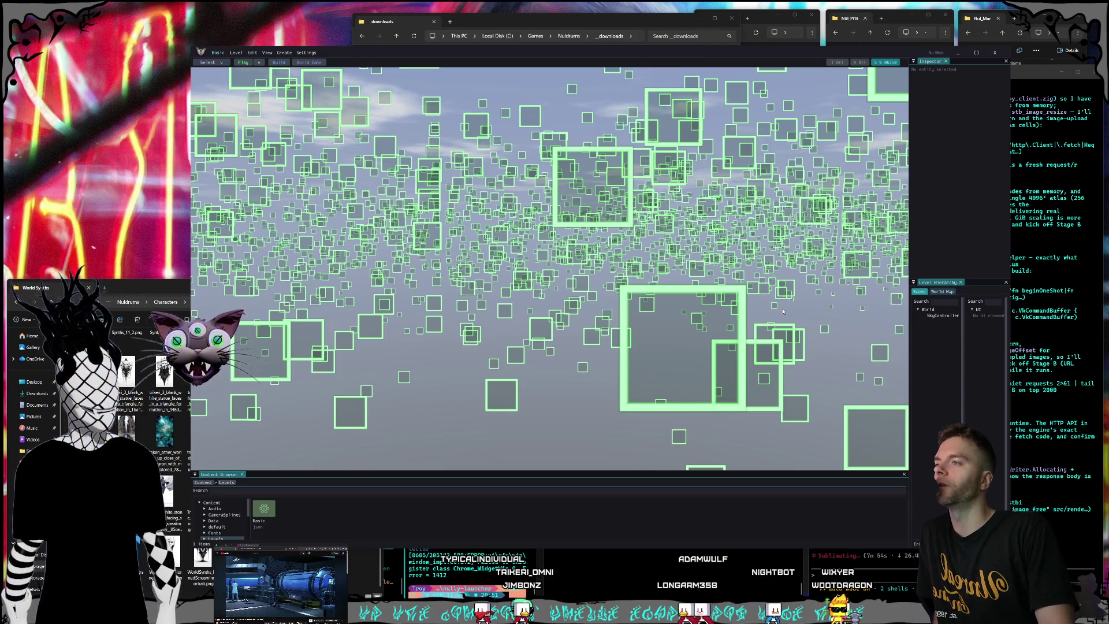
Go up to the Shorts folder in File Explorer and open the Land Intro folder.
{"action": "left_click", "coordinate": [1047, 242]}
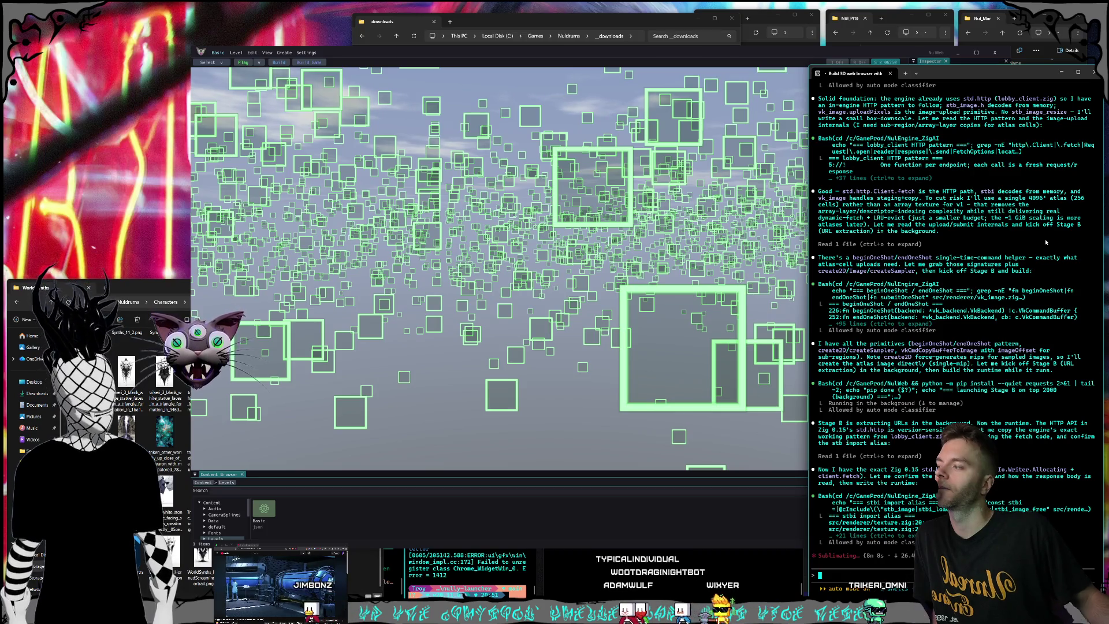
{"action": "key", "text": "alt+Tab"}
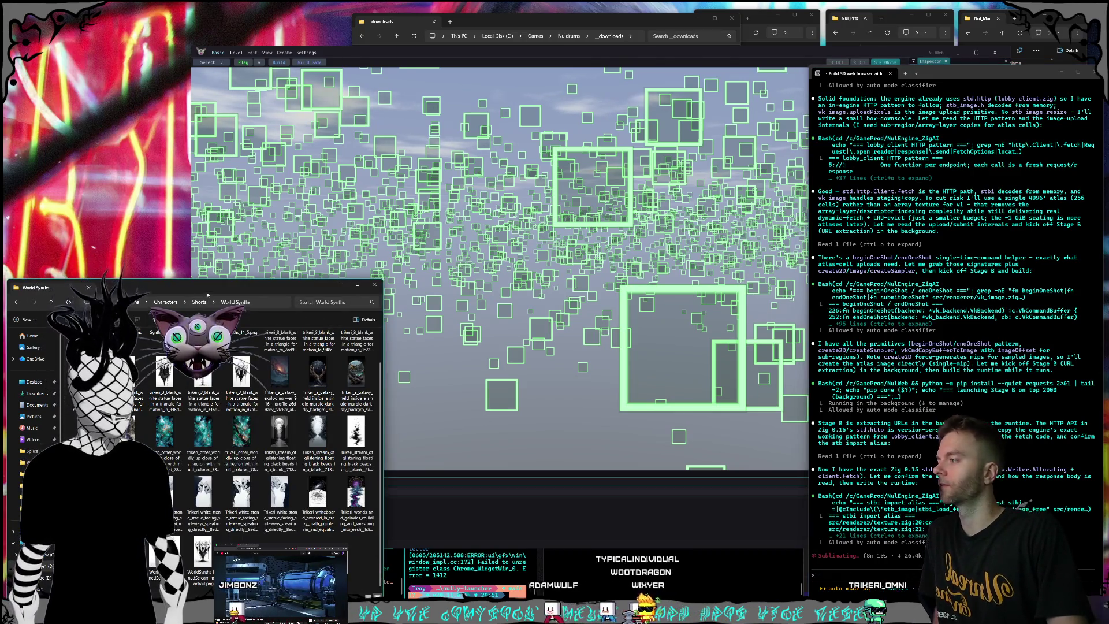
{"action": "key", "text": "alt+Up"}
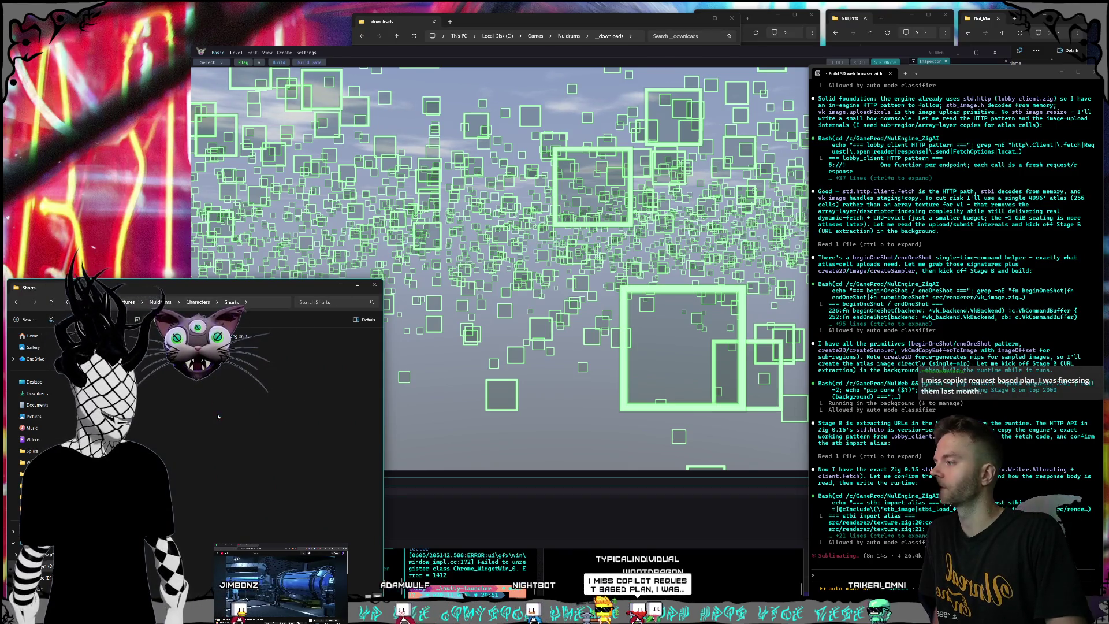
{"action": "key", "text": "Return"}
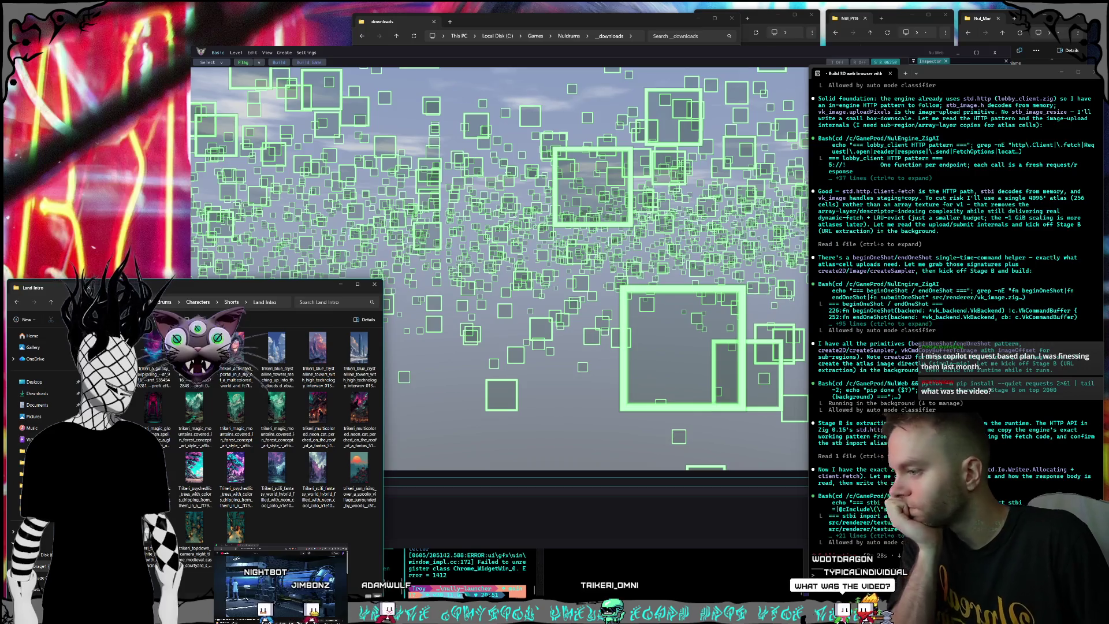
{"action": "key", "text": "alt+Tab"}
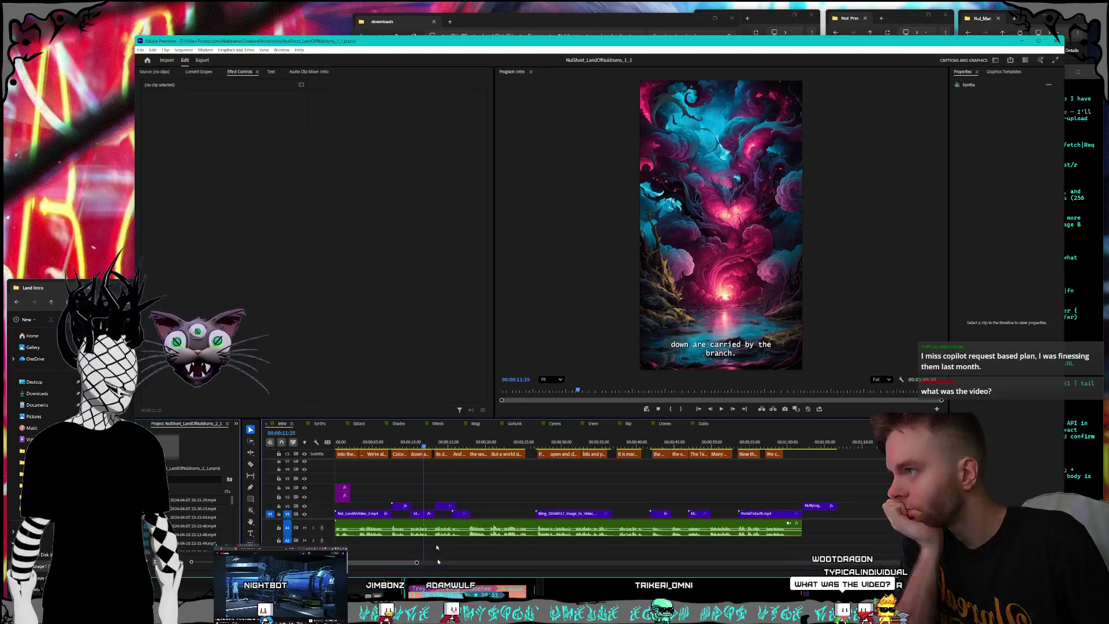
{"action": "left_click", "coordinate": [429, 441]}
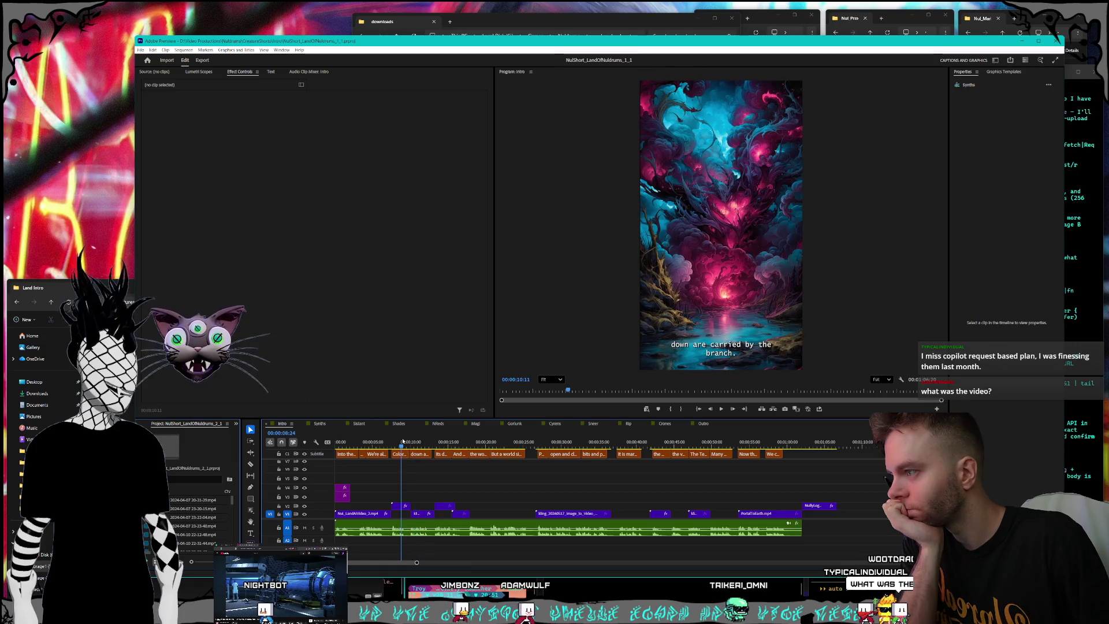
{"action": "mouse_move", "coordinate": [428, 441]}
{"action": "left_mouse_down"}
{"action": "mouse_move", "coordinate": [651, 435]}
{"action": "mouse_move", "coordinate": [817, 450]}
{"action": "mouse_move", "coordinate": [784, 450]}
{"action": "left_mouse_up"}
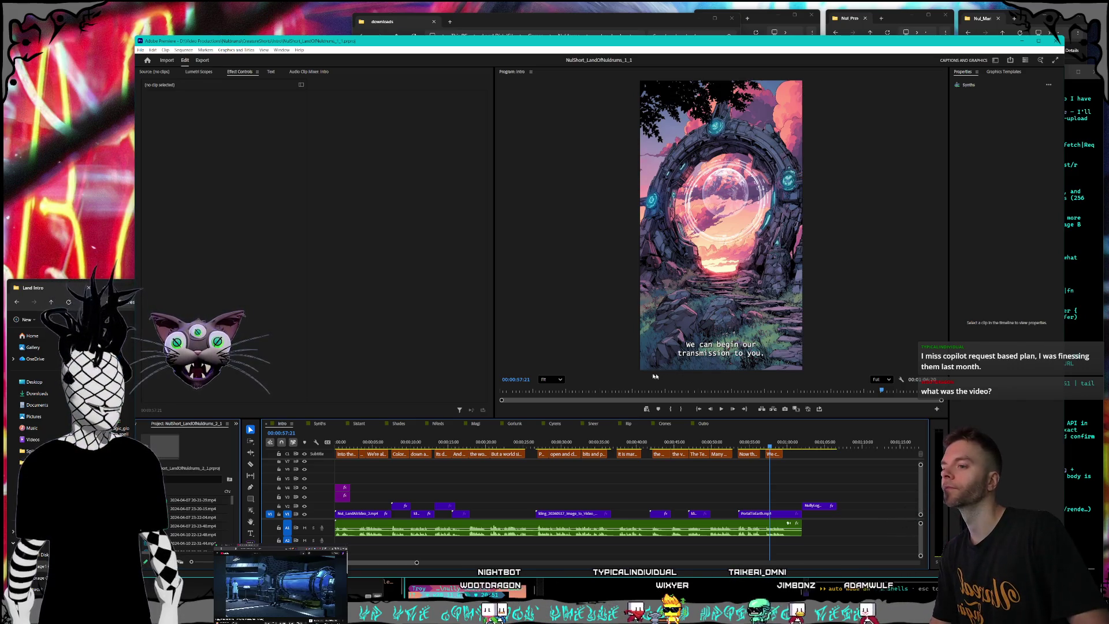
{"action": "mouse_move", "coordinate": [775, 447]}
{"action": "left_mouse_down"}
{"action": "mouse_move", "coordinate": [562, 440]}
{"action": "mouse_move", "coordinate": [572, 435]}
{"action": "left_mouse_up"}
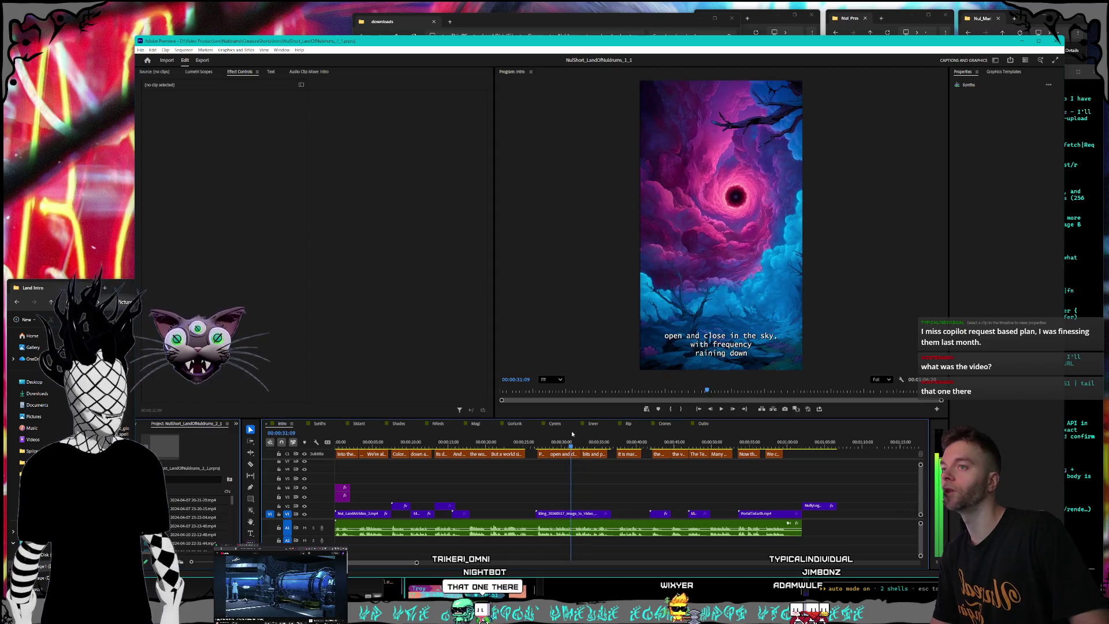
{"action": "left_click", "coordinate": [567, 430]}
{"action": "left_click_drag", "start_coordinate": [566, 431], "coordinate": [579, 435]}
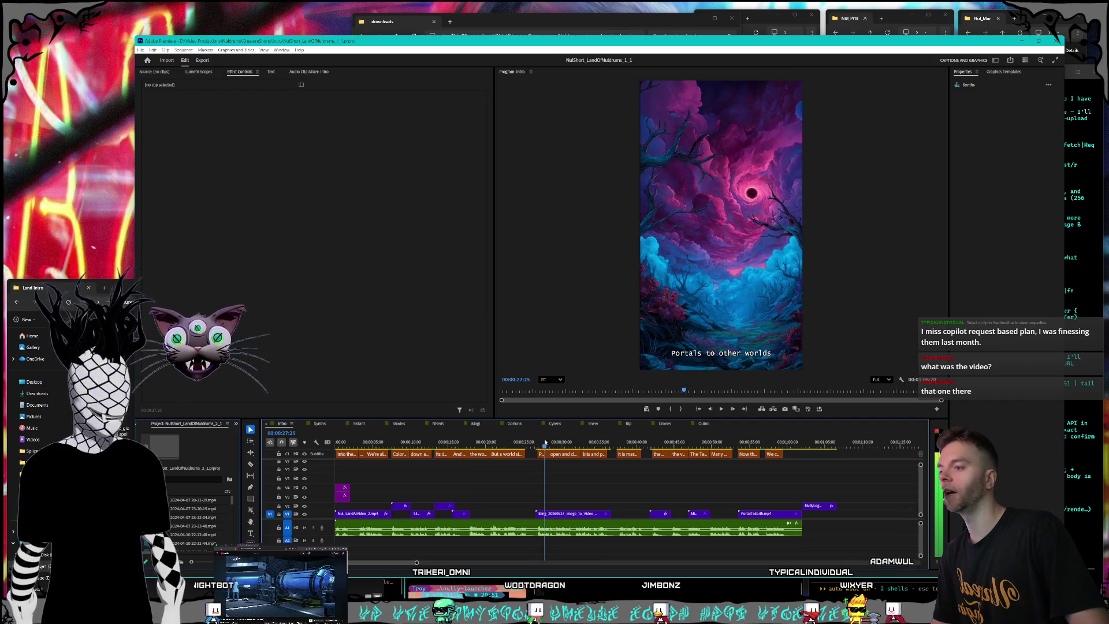
{"action": "mouse_move", "coordinate": [392, 426]}
{"action": "left_mouse_down"}
{"action": "mouse_move", "coordinate": [456, 431]}
{"action": "mouse_move", "coordinate": [347, 424]}
{"action": "mouse_move", "coordinate": [376, 421]}
{"action": "left_mouse_up"}
{"action": "key", "text": "l"}
{"action": "key", "text": "l"}
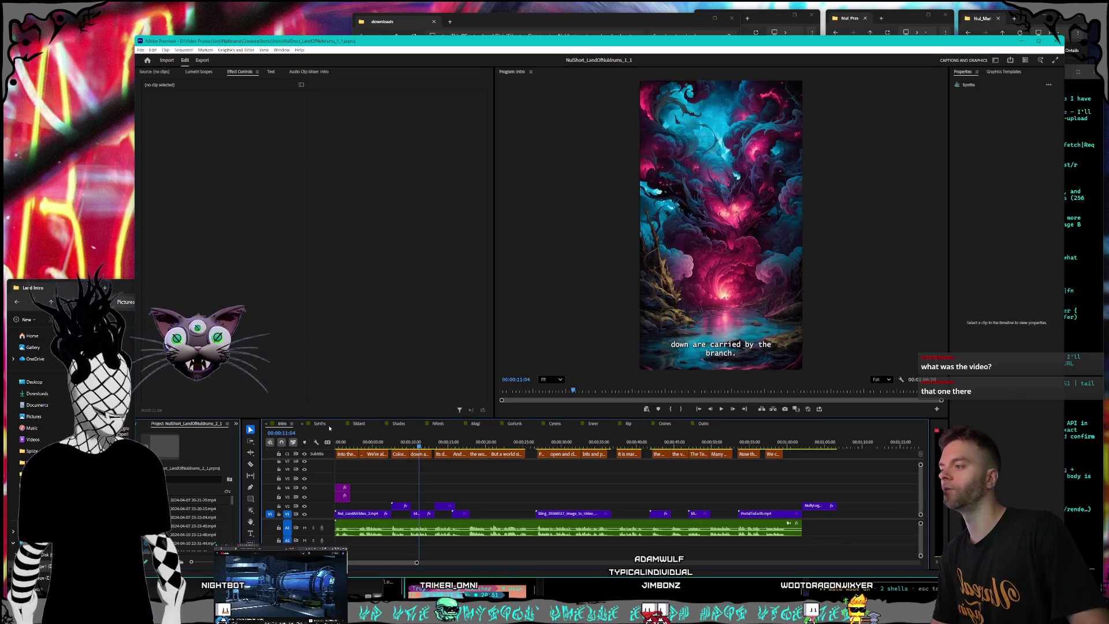
{"action": "left_click", "coordinate": [328, 427]}
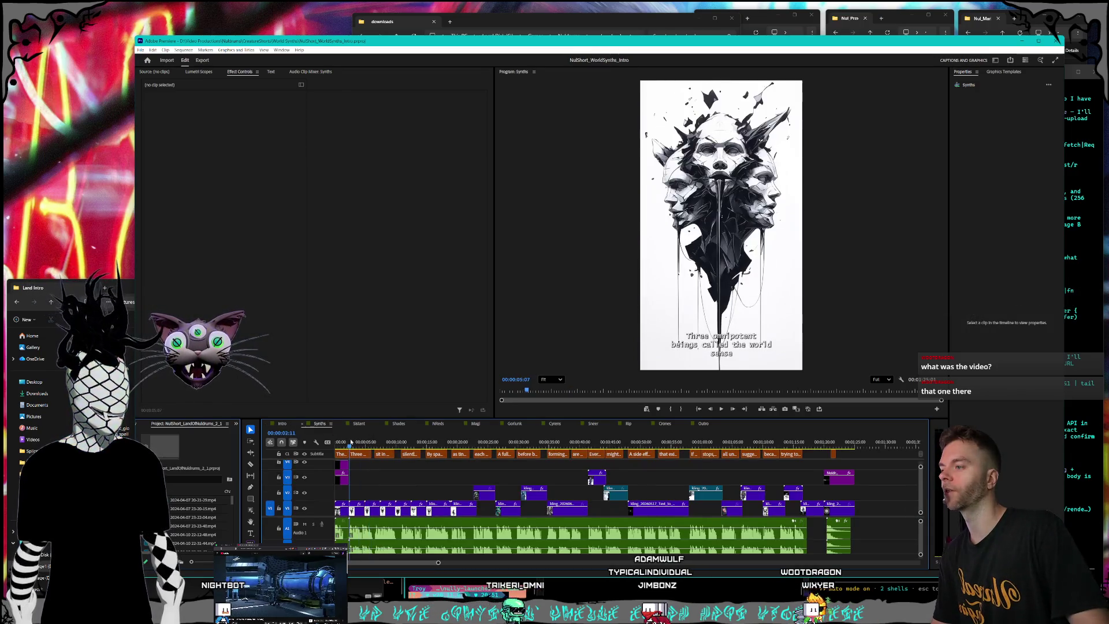
Scrub to the NULDRUMS logo ending and nudge the selected closing clips slightly later.
{"action": "left_click_drag", "start_coordinate": [340, 444], "coordinate": [786, 447]}
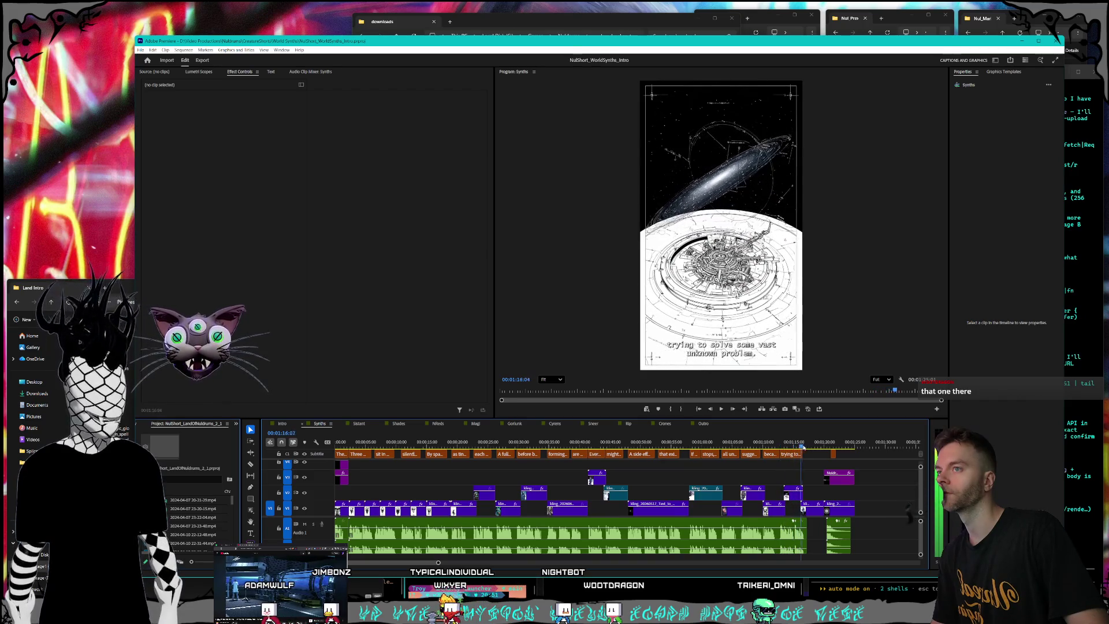
{"action": "left_click_drag", "start_coordinate": [826, 447], "coordinate": [838, 447]}
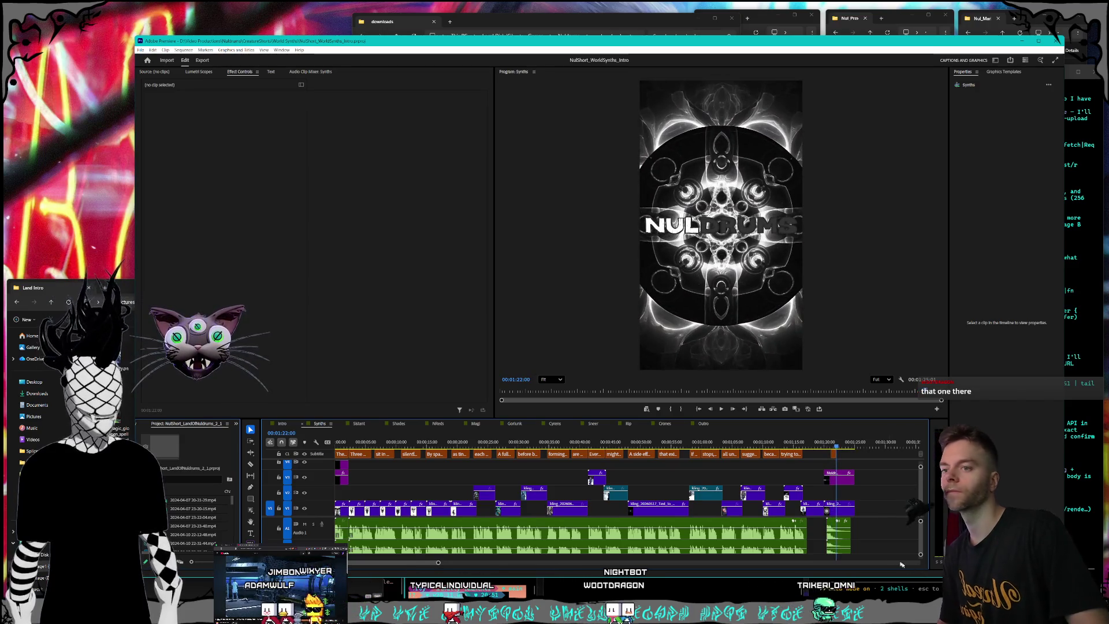
{"action": "left_click_drag", "start_coordinate": [881, 552], "coordinate": [829, 468]}
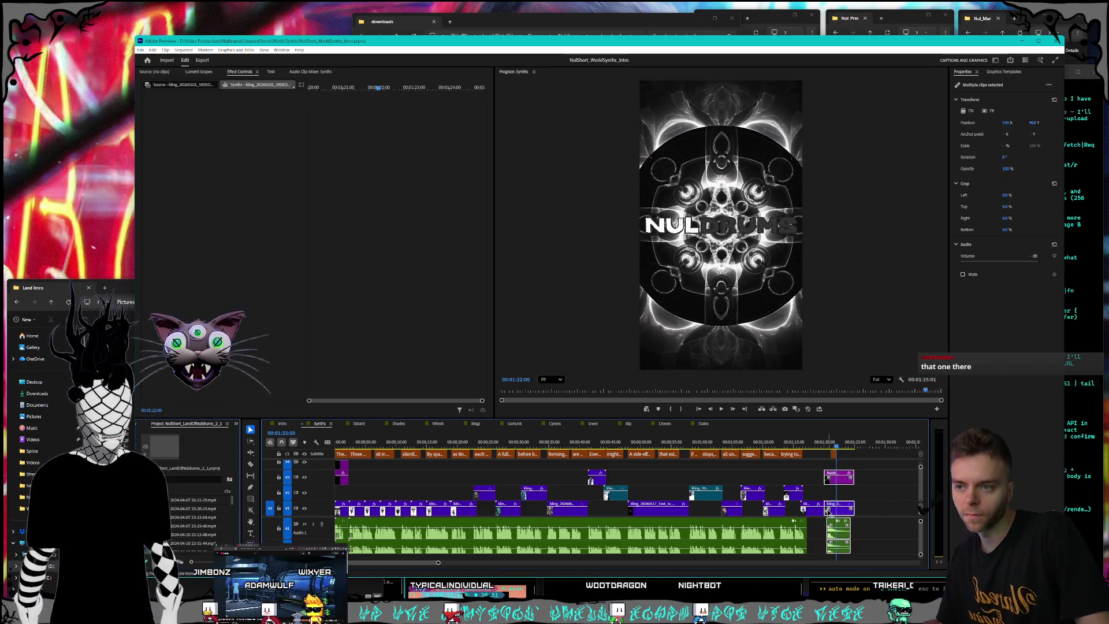
{"action": "mouse_move", "coordinate": [822, 511]}
{"action": "left_mouse_down"}
{"action": "mouse_move", "coordinate": [796, 495]}
{"action": "mouse_move", "coordinate": [806, 497]}
{"action": "left_mouse_up"}
{"action": "left_click", "coordinate": [823, 509]}
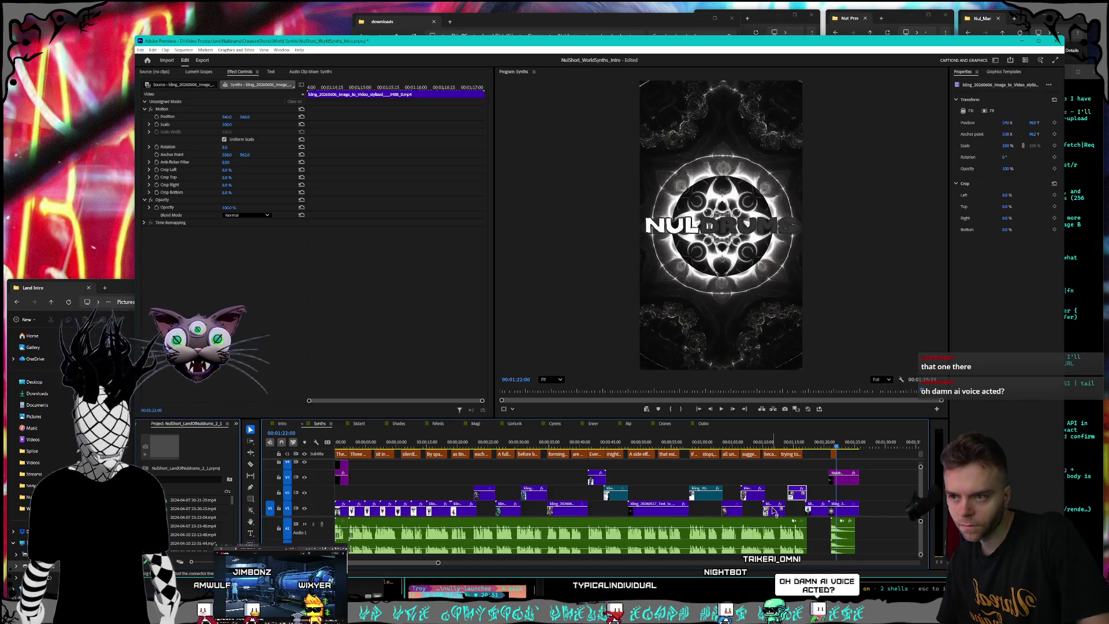
{"action": "key", "text": "ctrl+z"}
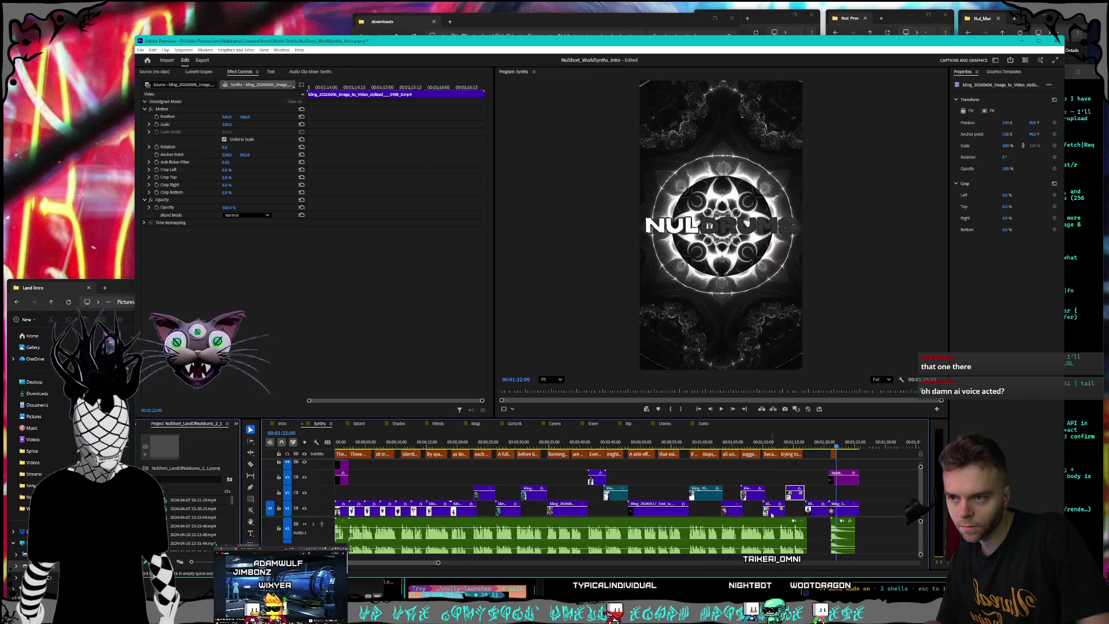
{"action": "key", "text": "ctrl+shift+z"}
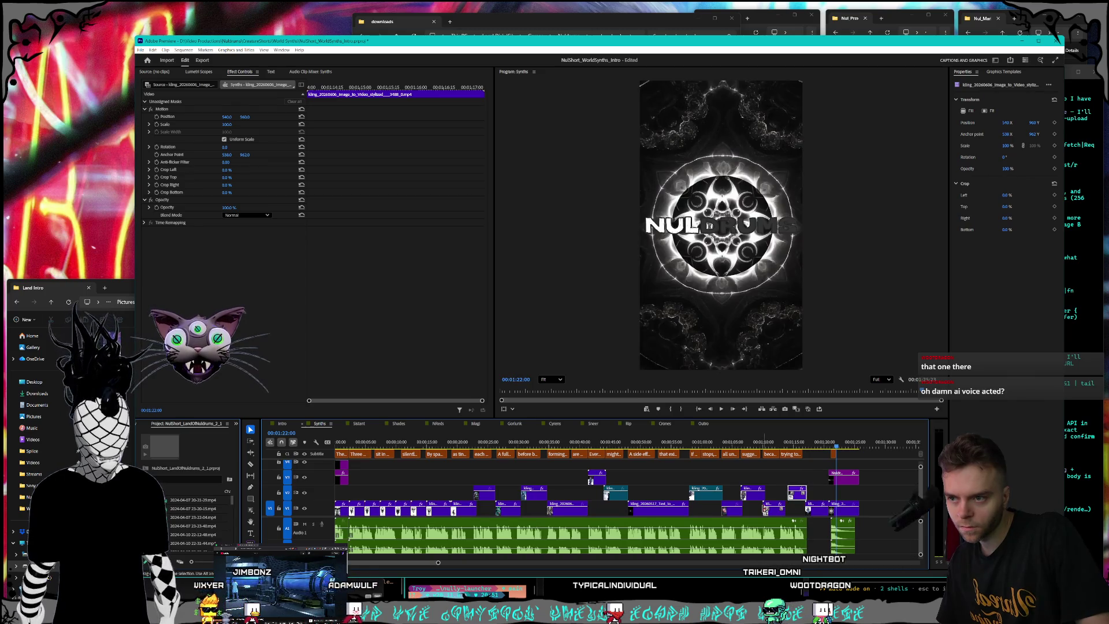
{"action": "left_click", "coordinate": [790, 477]}
Play the Synths sequence from near the start, stopping around 20 seconds at 'as tiny black beads'.
{"action": "scroll", "coordinate": [792, 514], "scroll_direction": "down", "scroll_amount": 4}
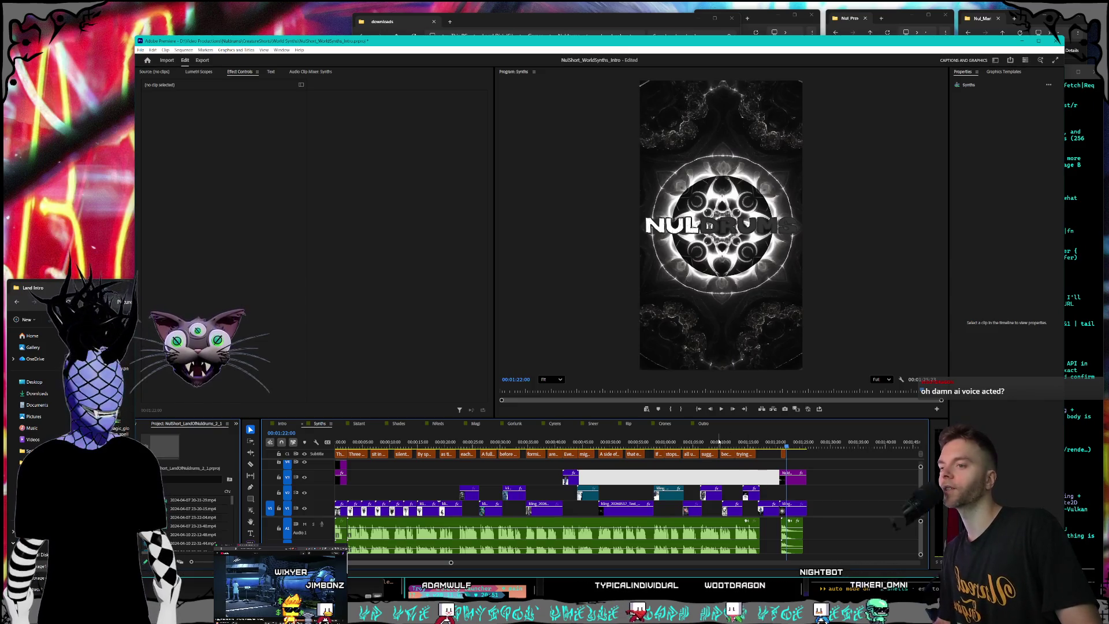
{"action": "left_click", "coordinate": [482, 443]}
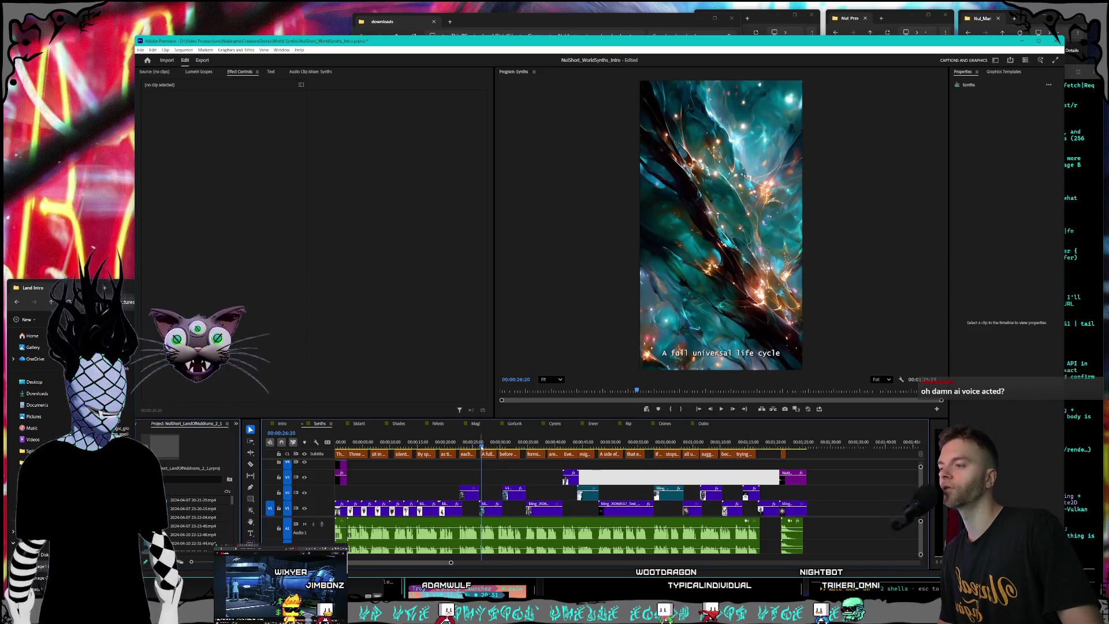
{"action": "left_click", "coordinate": [349, 443]}
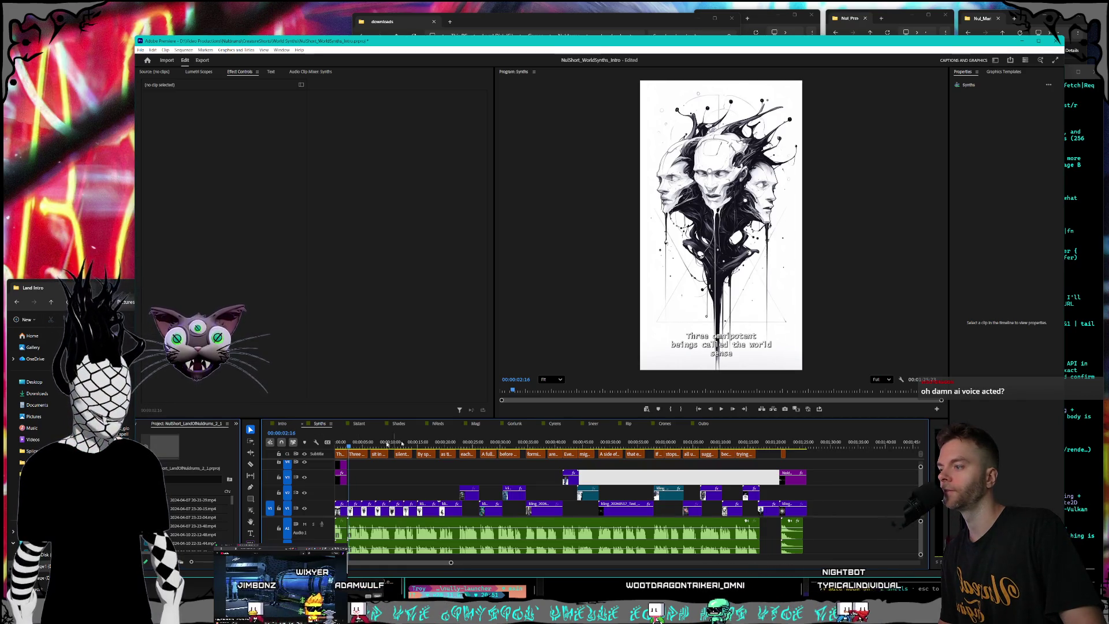
{"action": "left_click", "coordinate": [721, 409]}
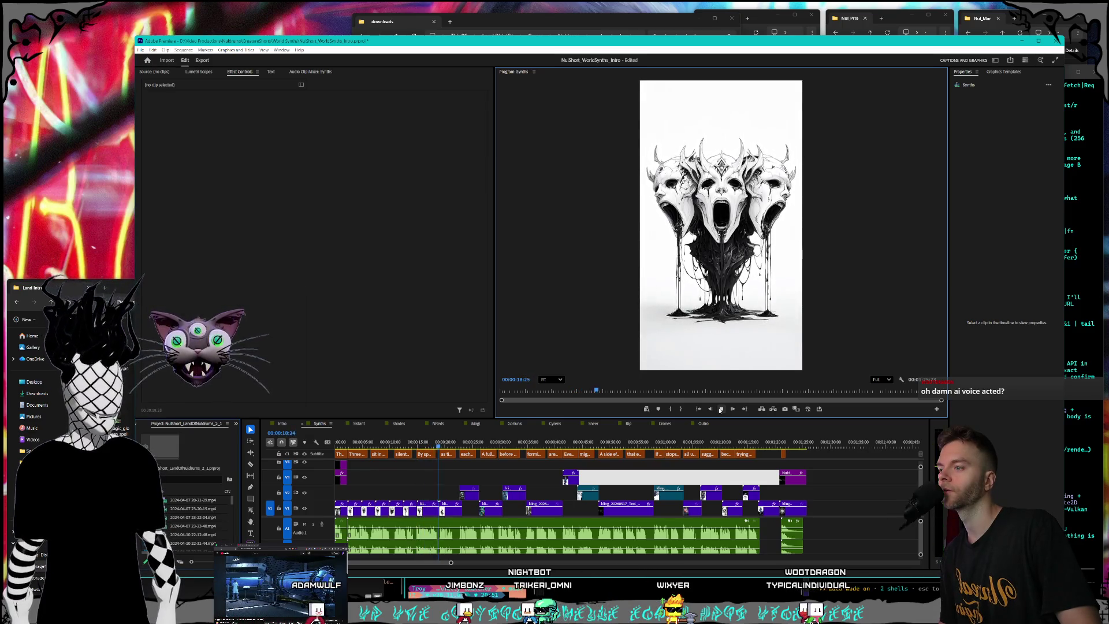
{"action": "left_click", "coordinate": [720, 410]}
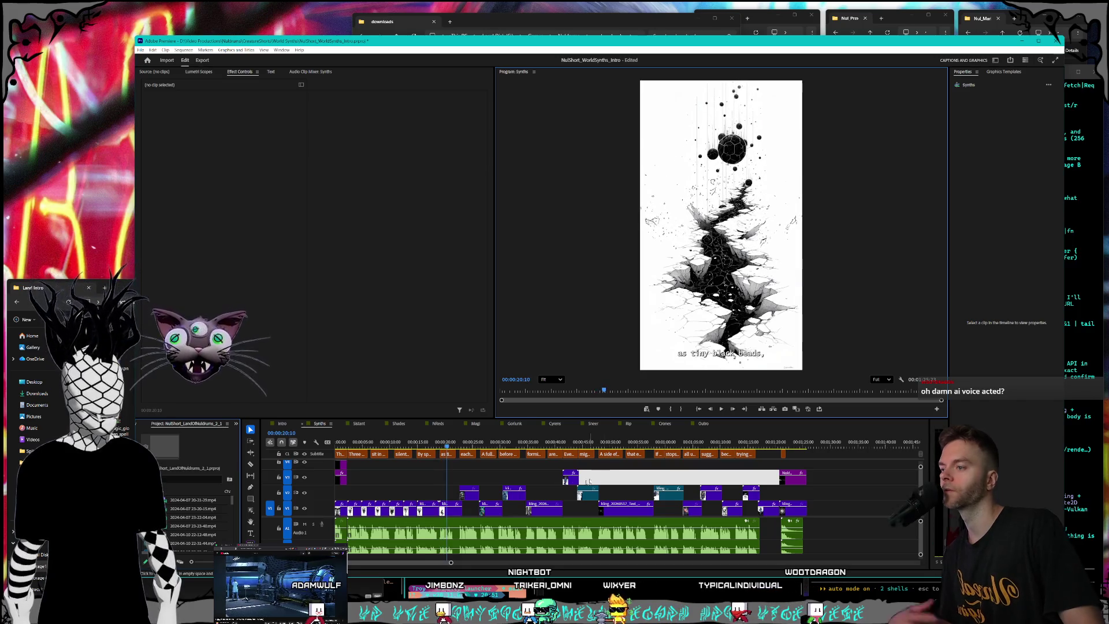
{"action": "scroll", "coordinate": [437, 525], "scroll_direction": "up", "scroll_amount": 3}
{"action": "scroll", "coordinate": [438, 525], "scroll_direction": "up", "scroll_amount": 2}
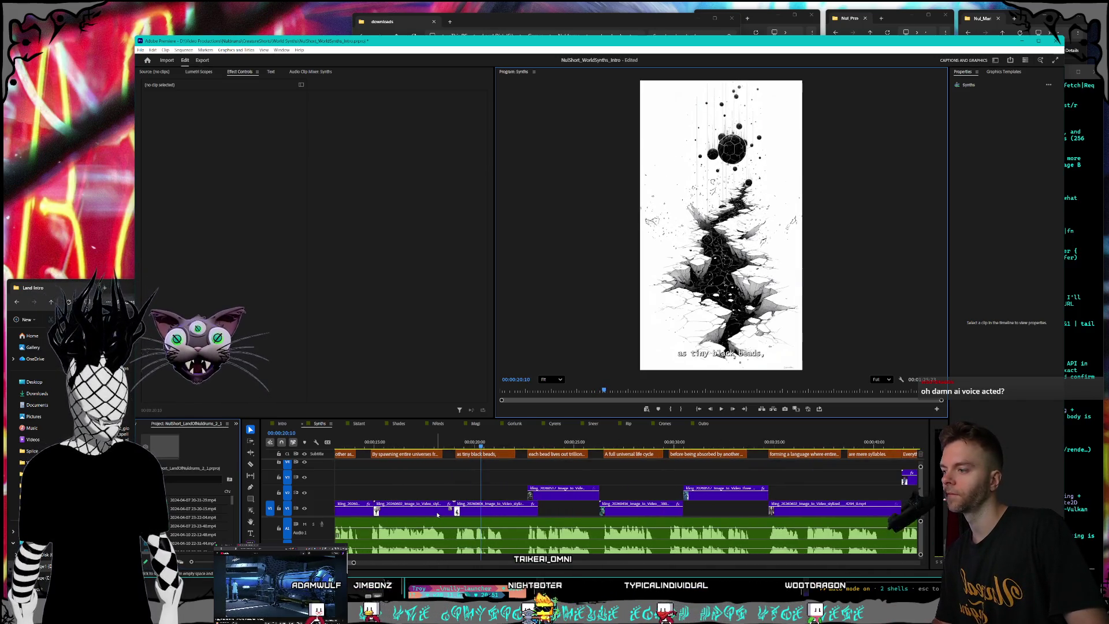
Trim the main video track clip ten frames shorter and play back around the cut.
{"action": "scroll", "coordinate": [435, 514], "scroll_direction": "up", "scroll_amount": 3}
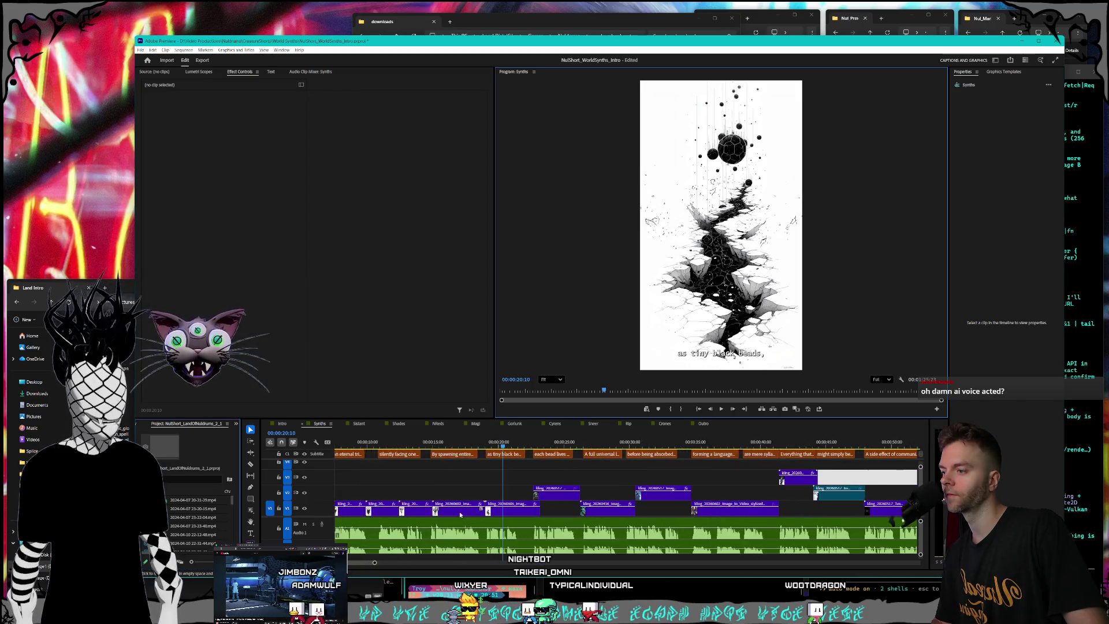
{"action": "left_click", "coordinate": [452, 512]}
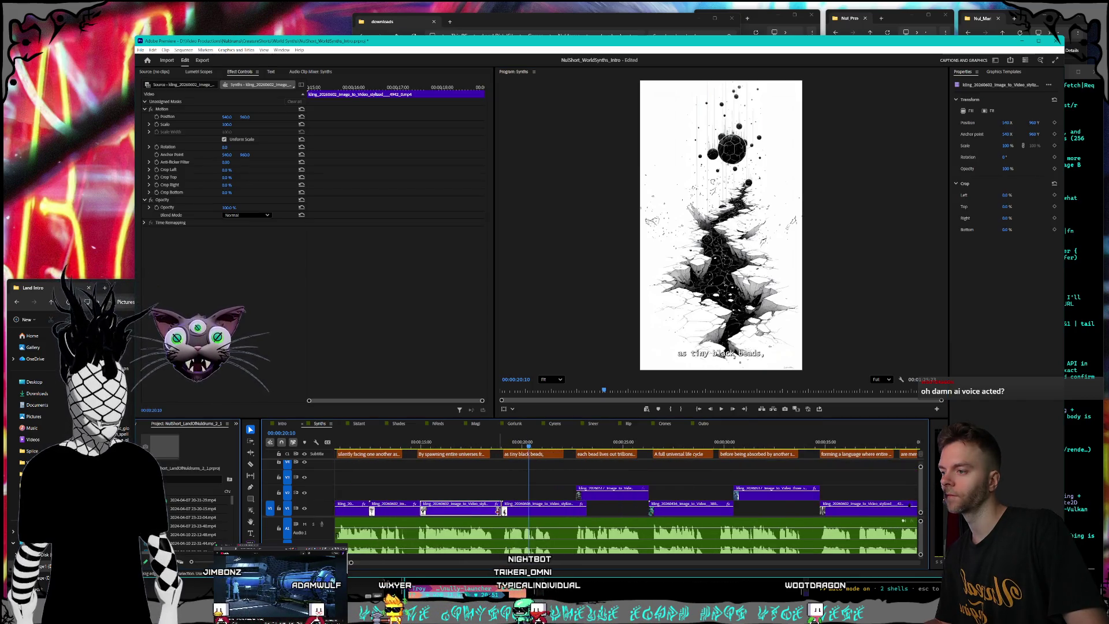
{"action": "left_click_drag", "start_coordinate": [500, 511], "coordinate": [518, 515]}
{"action": "left_click", "coordinate": [428, 443]}
{"action": "key", "text": "space"}
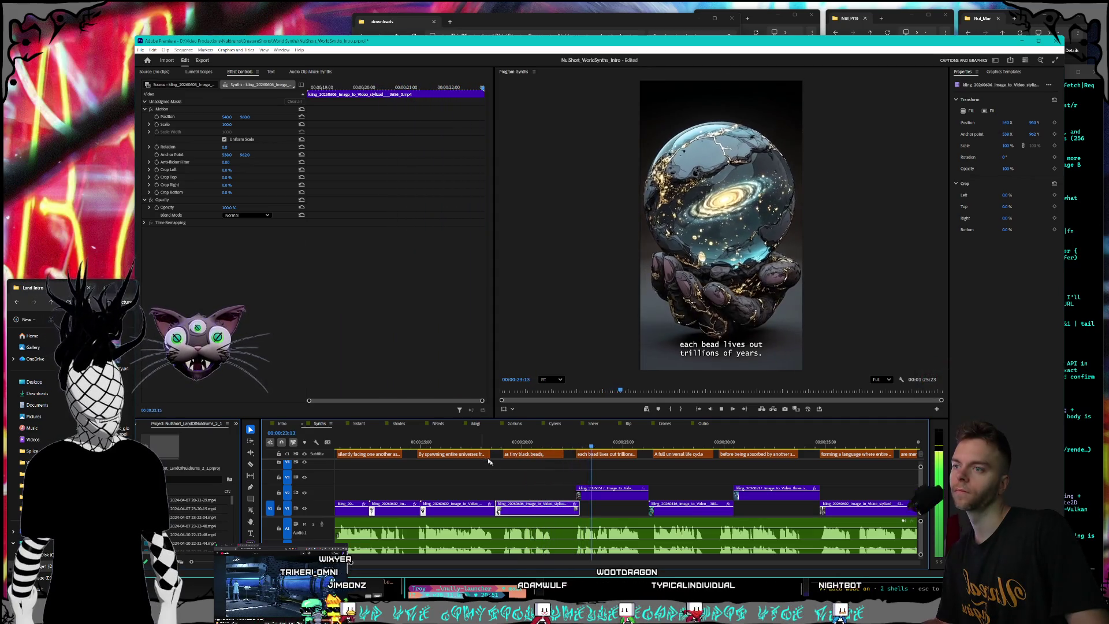
Zoom the timeline out, stop playback, and switch to the Sistant sequence.
{"action": "key", "text": "minus"}
{"action": "key", "text": "minus"}
{"action": "key", "text": "minus"}
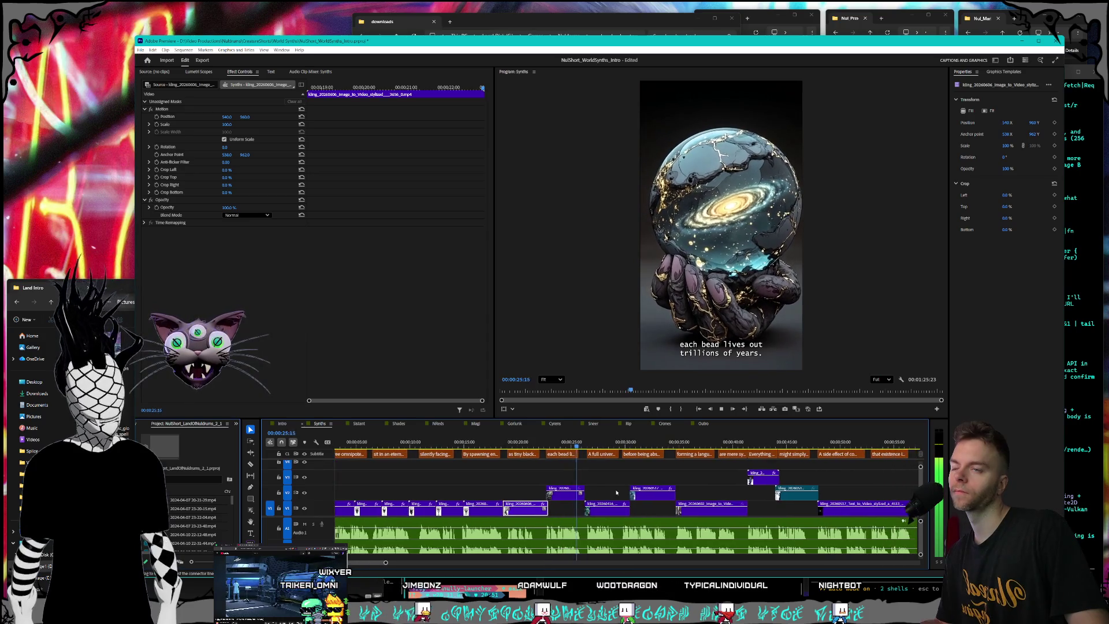
{"action": "key", "text": "minus"}
{"action": "key", "text": "minus"}
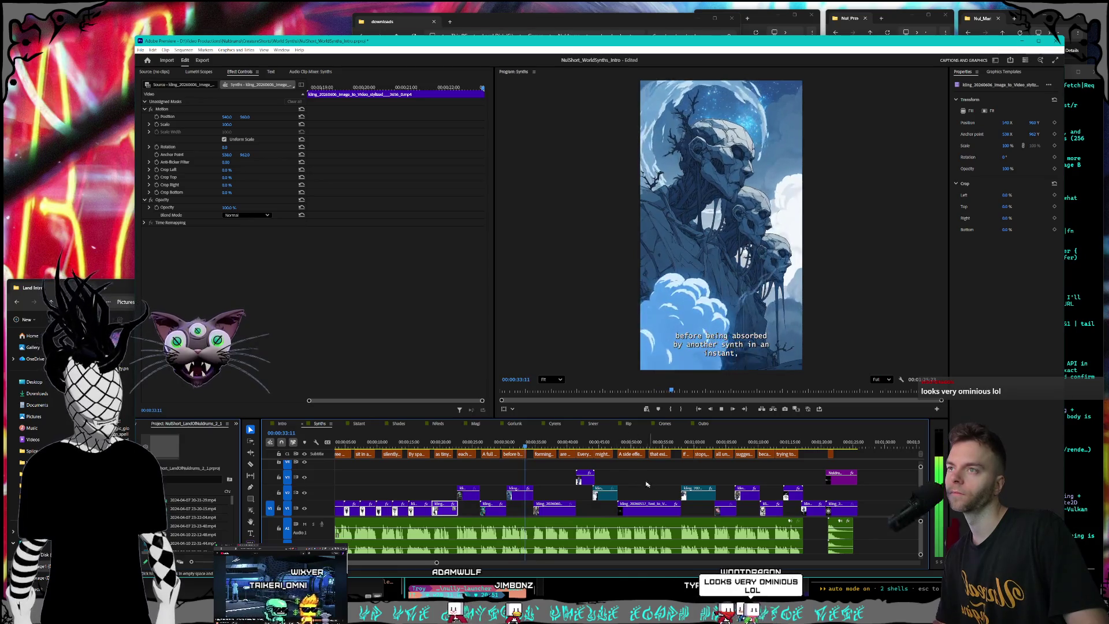
{"action": "left_click", "coordinate": [722, 410]}
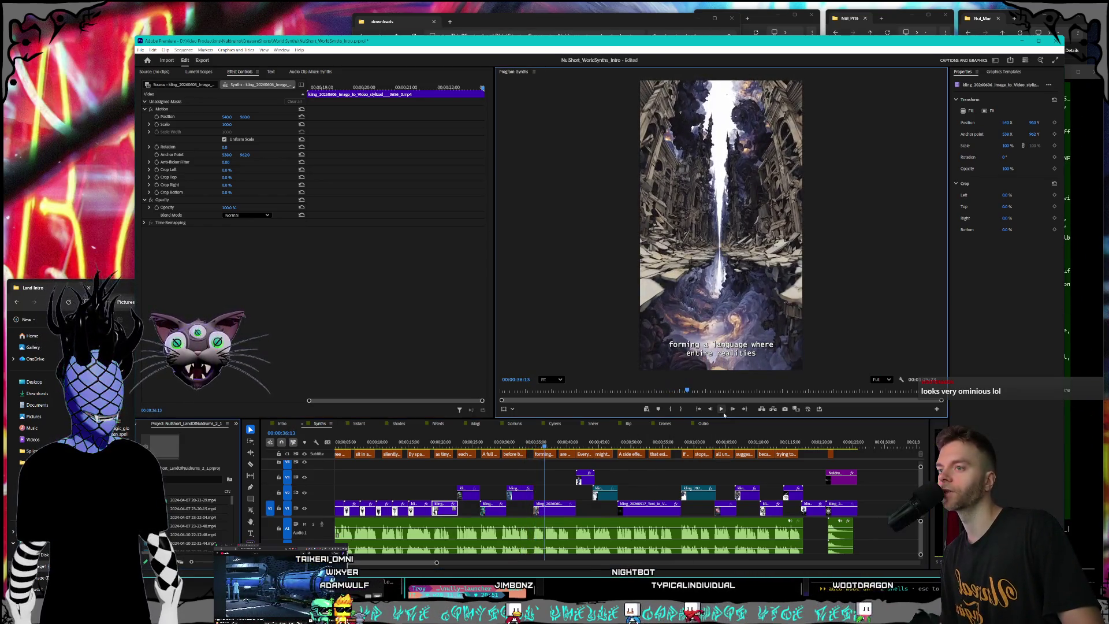
{"action": "left_click", "coordinate": [358, 425]}
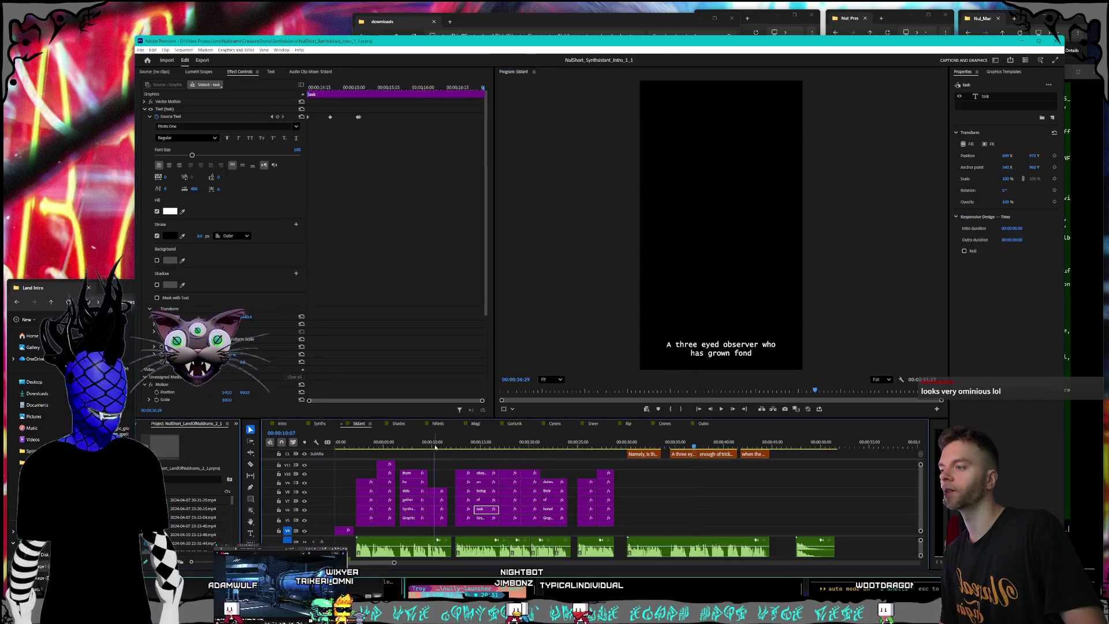
Scrub through the Sistant, Sneer (goblin shop) and Rip sequences to preview their artwork.
{"action": "left_click_drag", "start_coordinate": [404, 443], "coordinate": [513, 443]}
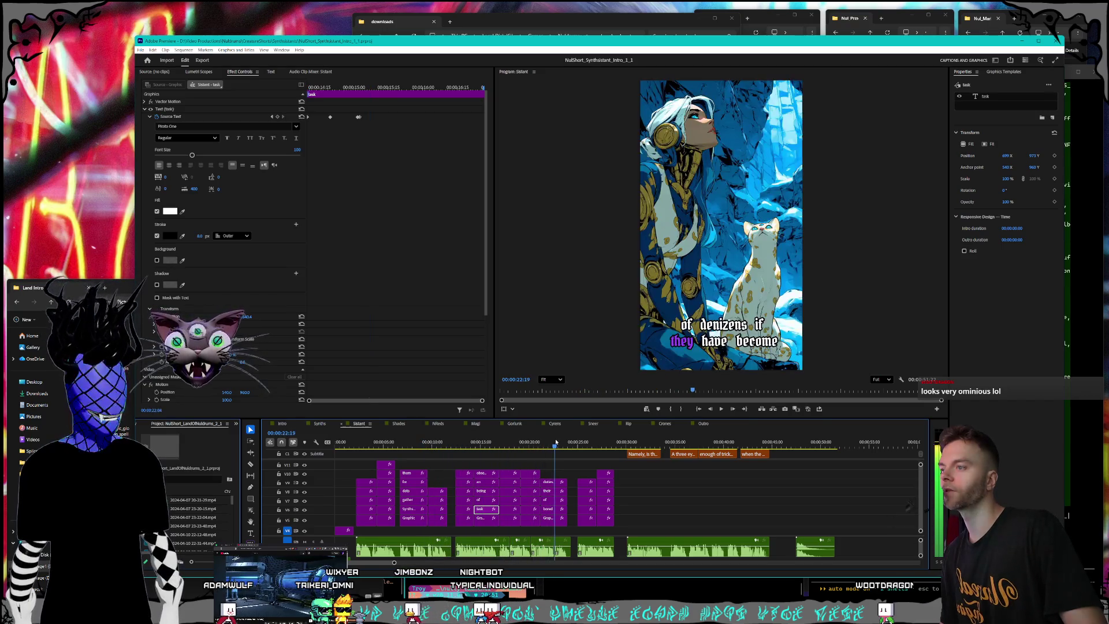
{"action": "left_click", "coordinate": [598, 427]}
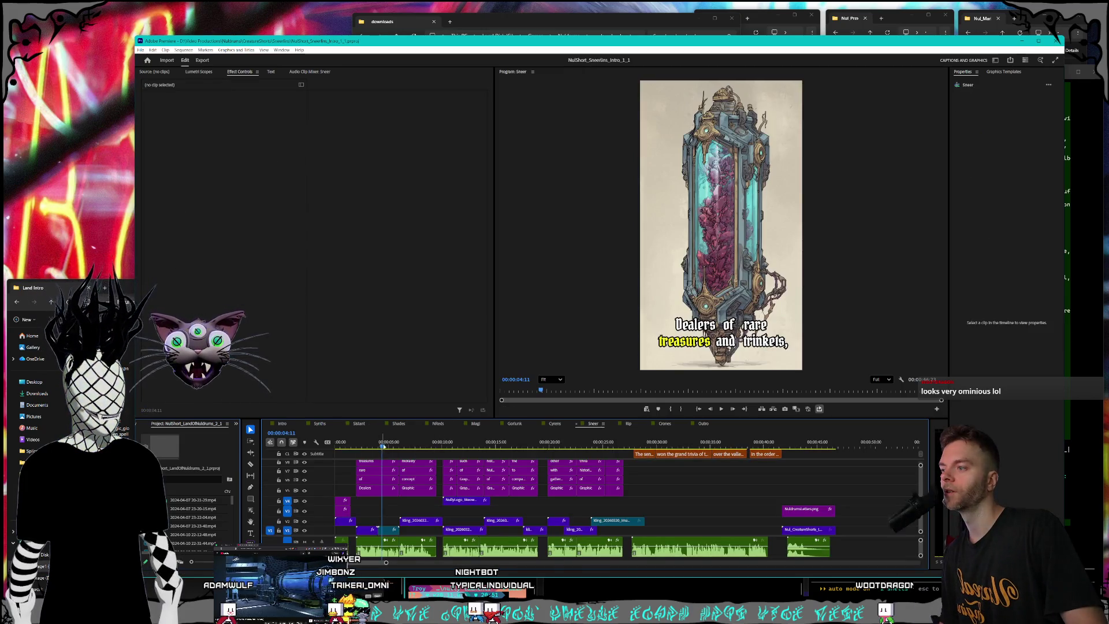
{"action": "left_click_drag", "start_coordinate": [428, 444], "coordinate": [460, 443]}
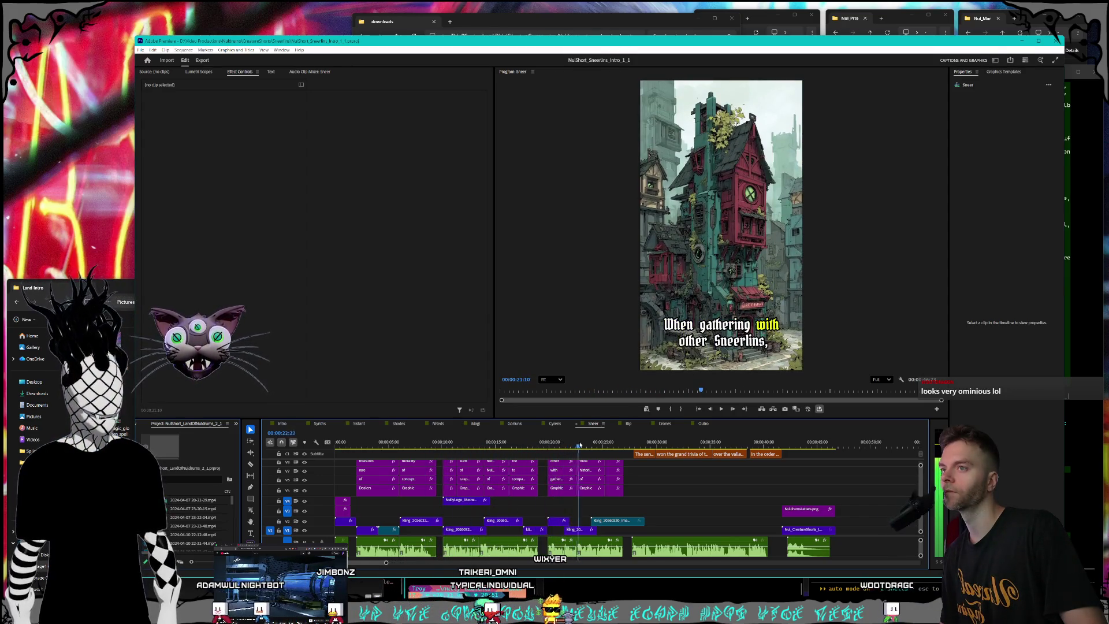
{"action": "left_click", "coordinate": [629, 424]}
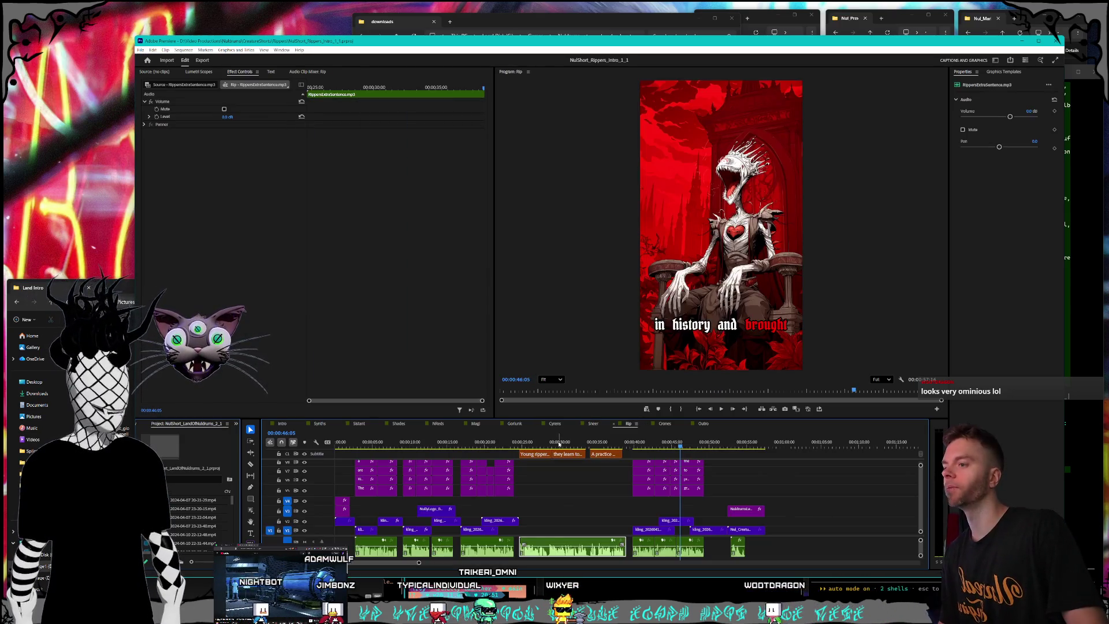
{"action": "left_click_drag", "start_coordinate": [438, 444], "coordinate": [517, 434]}
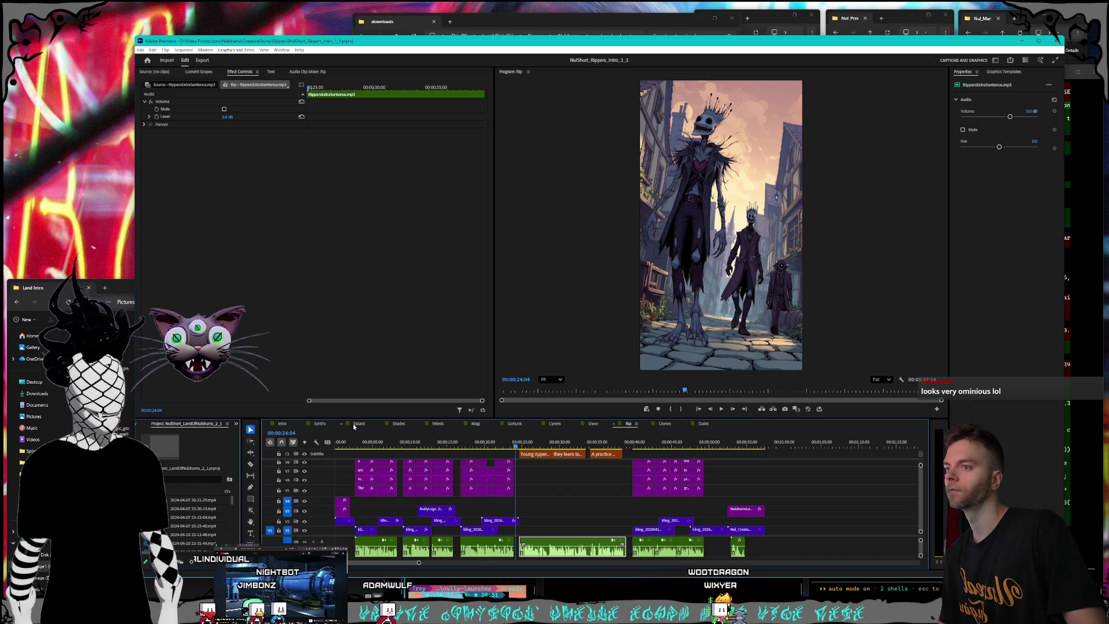
Switch to the Synths sequence and scrub between its screaming-masks, cracked-ground and galaxy-sphere frames.
{"action": "left_click", "coordinate": [322, 424]}
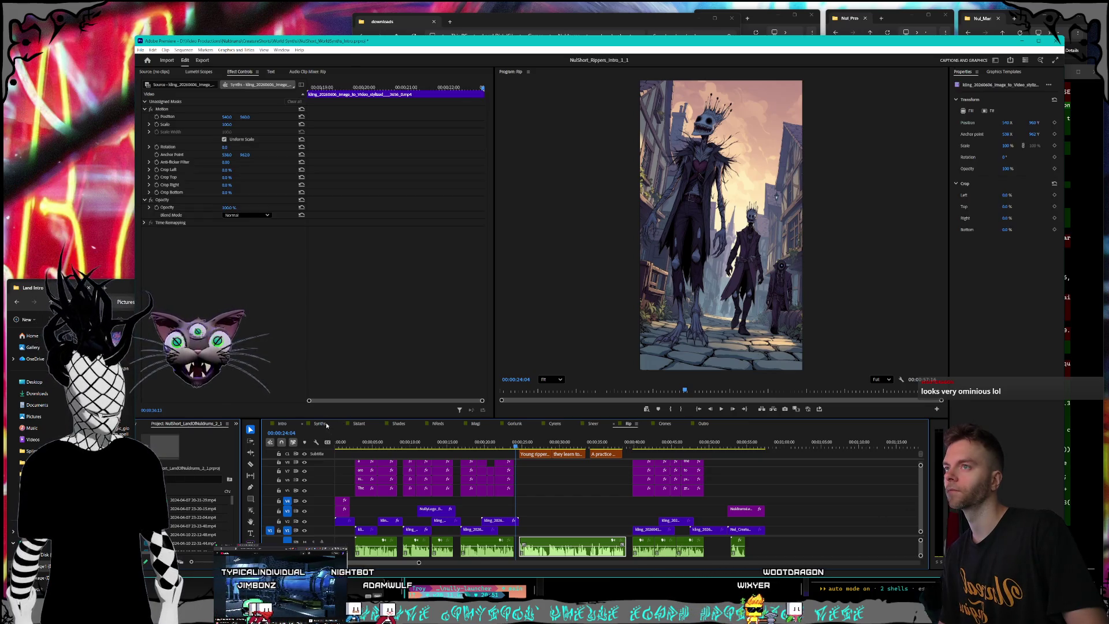
{"action": "left_click_drag", "start_coordinate": [425, 442], "coordinate": [414, 442]}
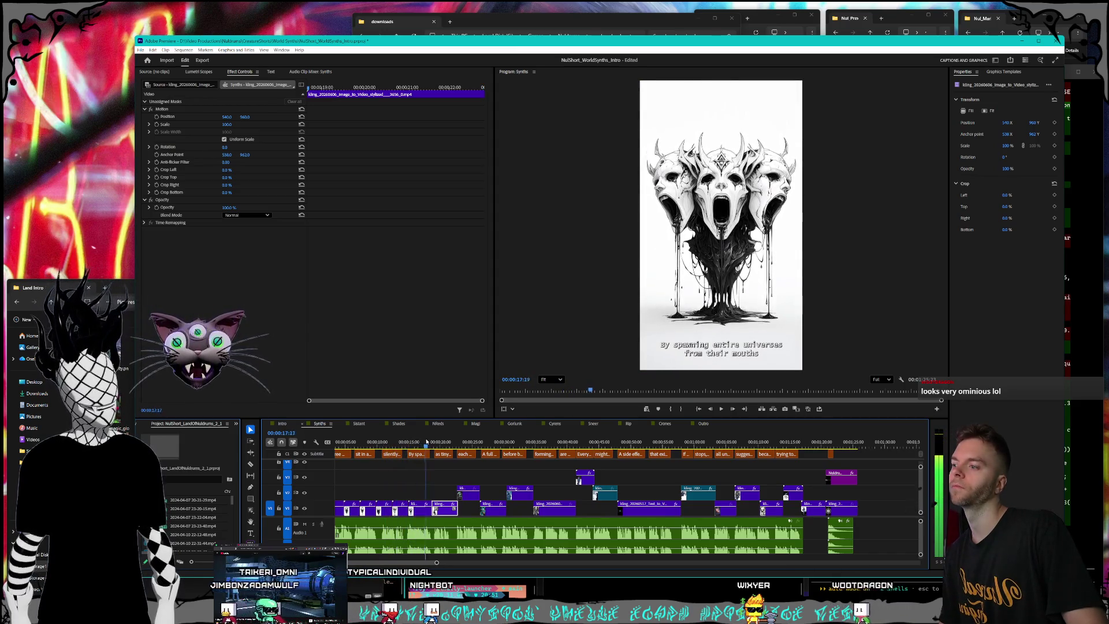
{"action": "left_click", "coordinate": [449, 442]}
{"action": "mouse_move", "coordinate": [450, 442]}
{"action": "left_mouse_down"}
{"action": "mouse_move", "coordinate": [474, 441]}
{"action": "mouse_move", "coordinate": [394, 434]}
{"action": "mouse_move", "coordinate": [422, 433]}
{"action": "left_mouse_up"}
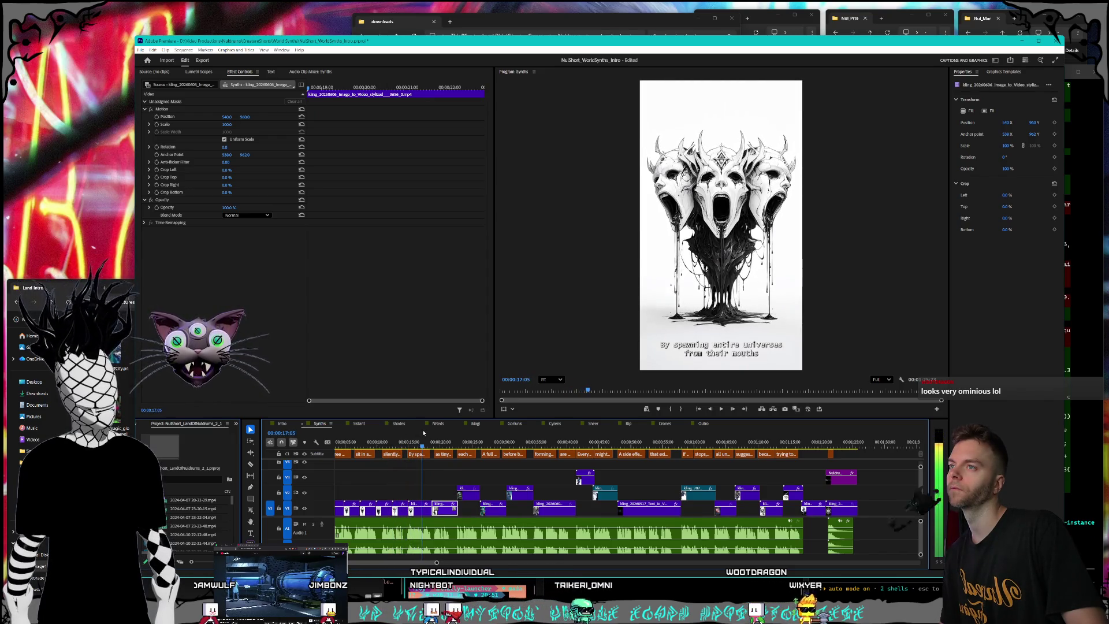
Switch Premiere to the Intro sequence and select the glowing-spellbook image in Land Intro.
{"action": "left_click", "coordinate": [282, 424]}
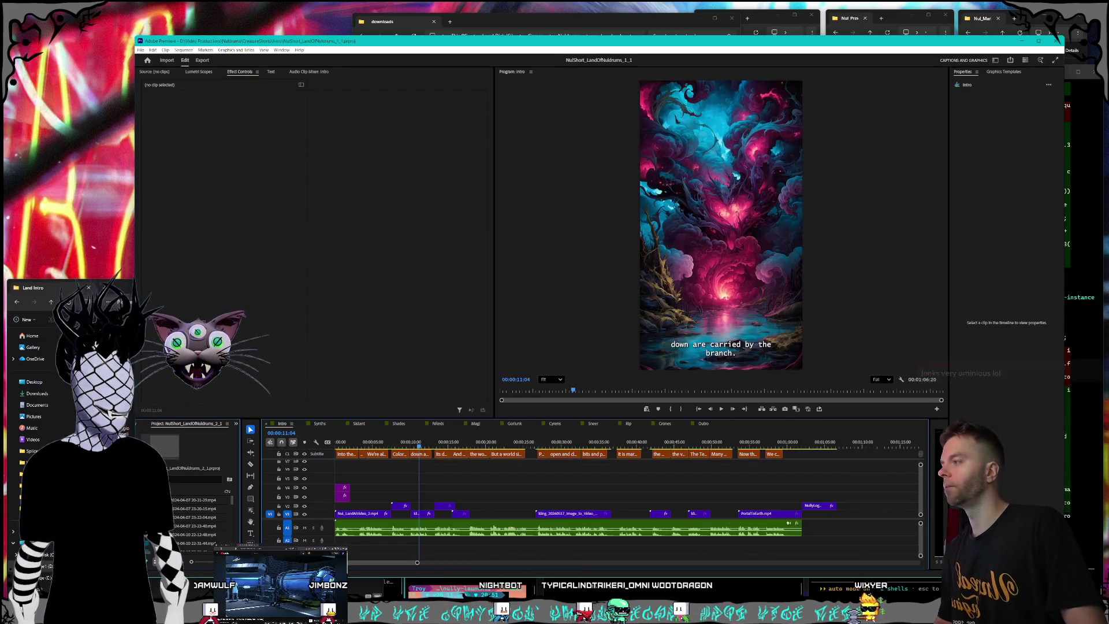
{"action": "left_click", "coordinate": [128, 305]}
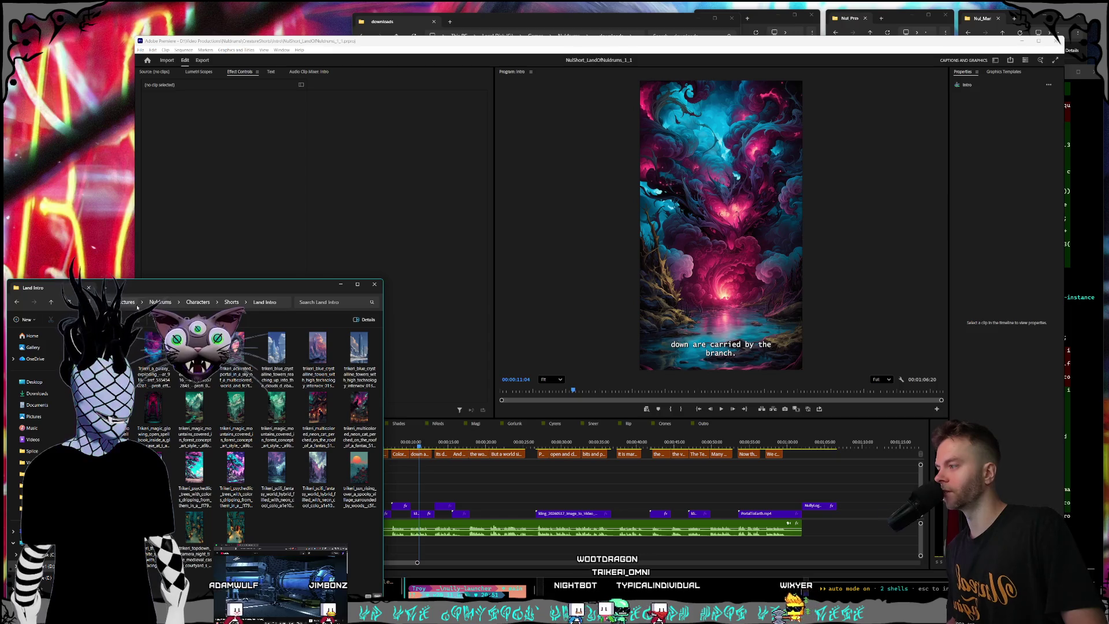
{"action": "left_click", "coordinate": [194, 415]}
{"action": "left_click", "coordinate": [161, 414]}
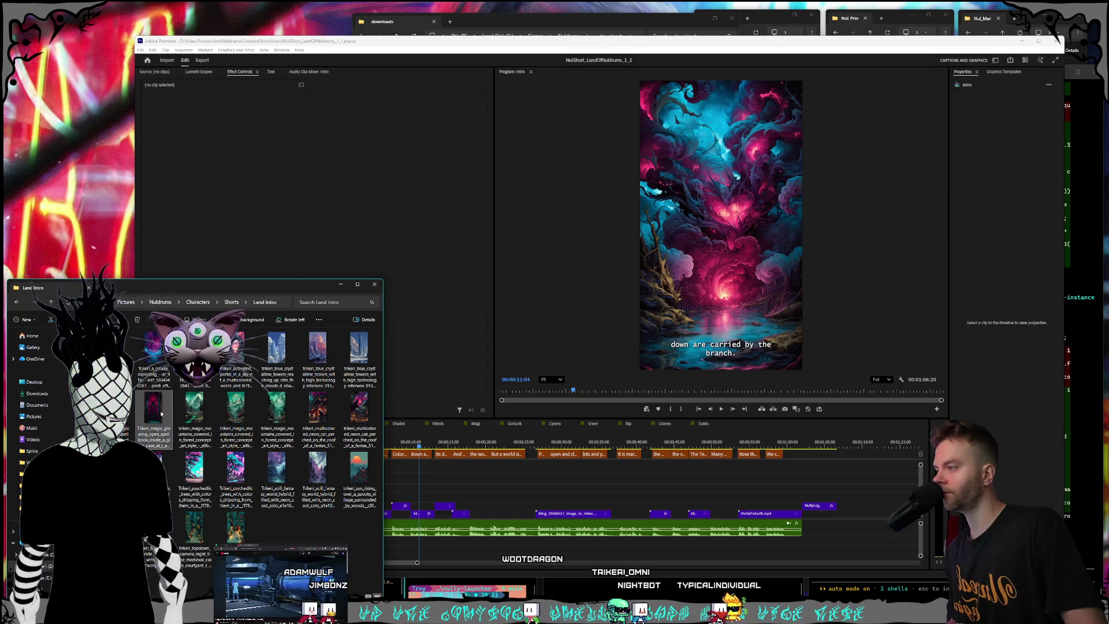
View the spellbook images full size in Photos, then close the viewer.
{"action": "key", "text": "Return"}
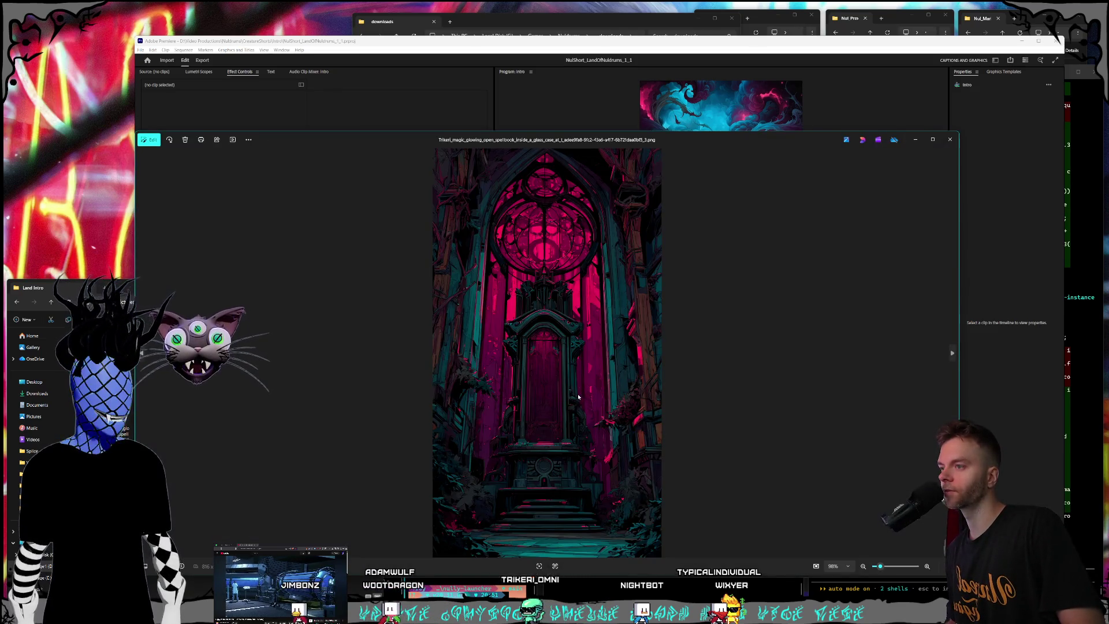
{"action": "key", "text": "Right"}
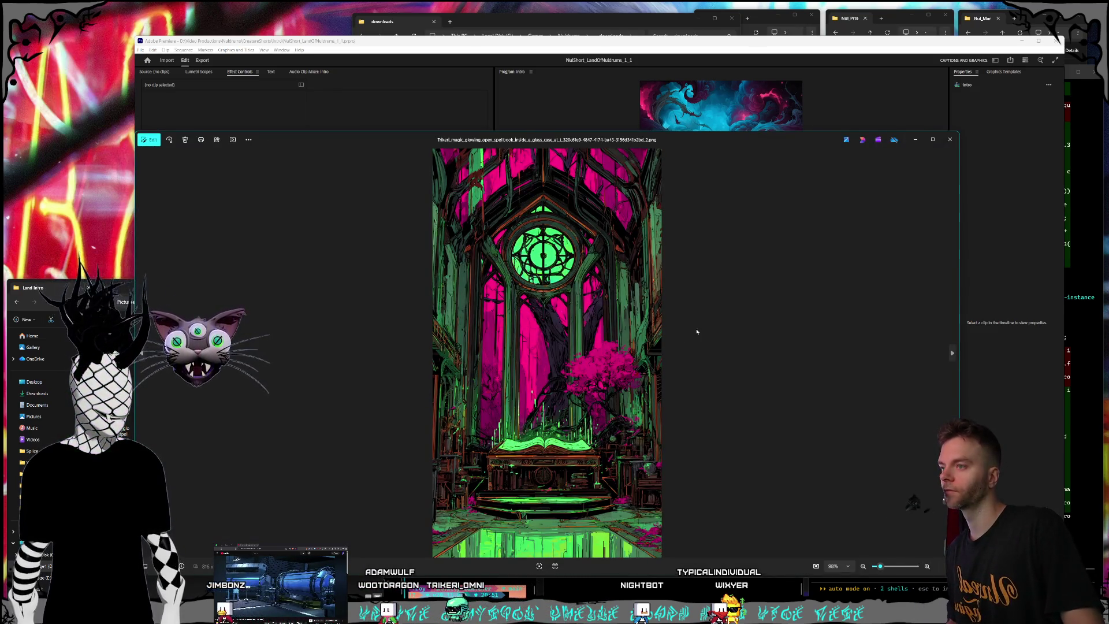
{"action": "left_click", "coordinate": [951, 140]}
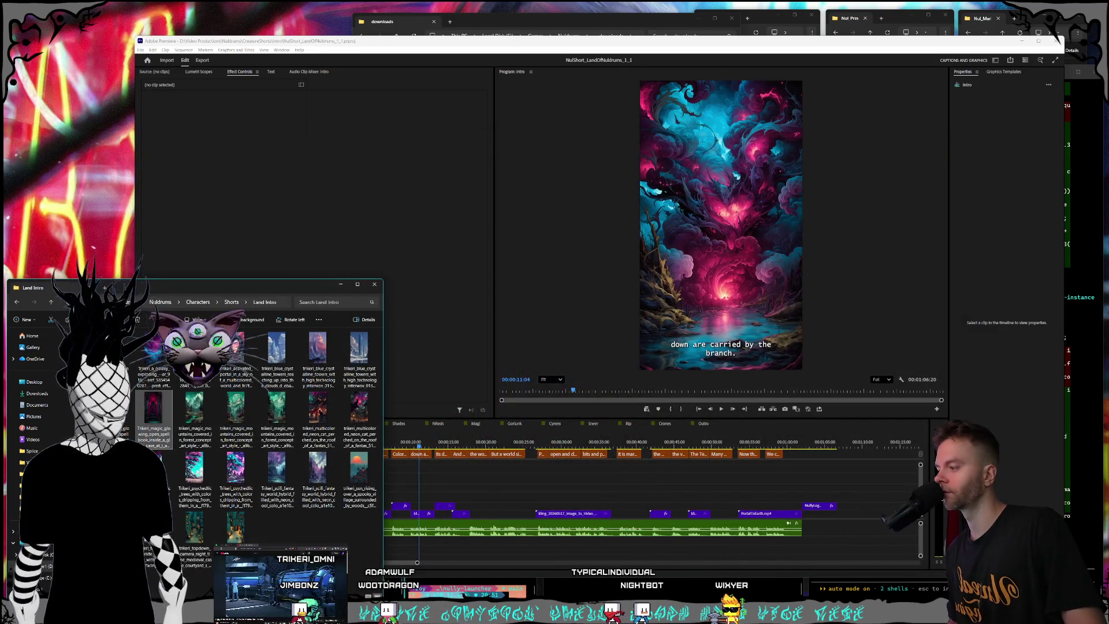
{"action": "left_click", "coordinate": [901, 595]}
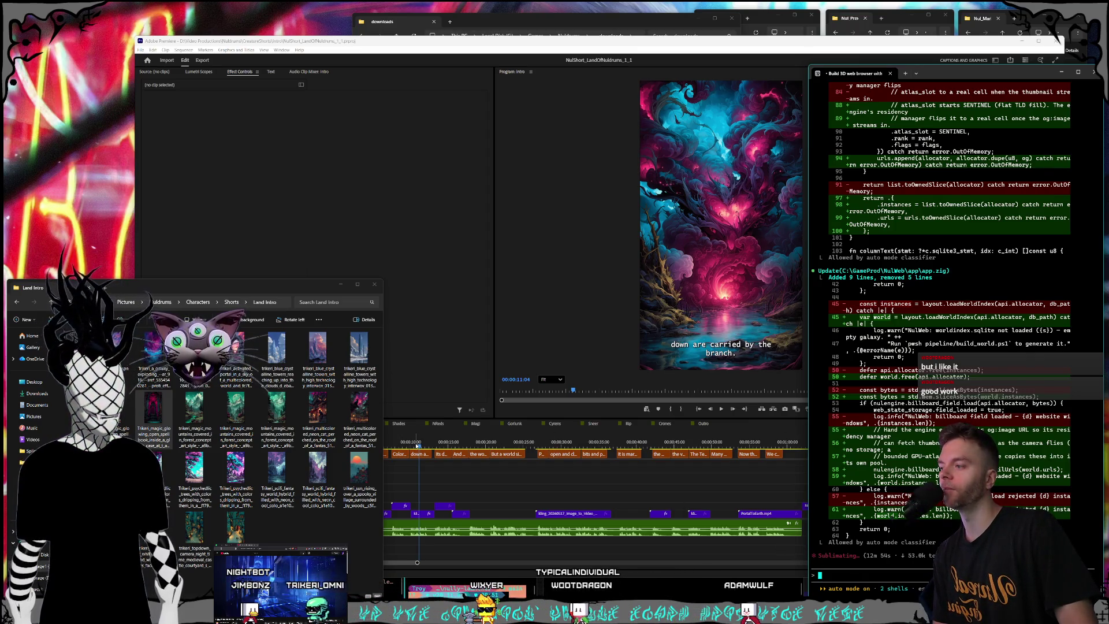
Return to the Land Intro folder, then bring the Kling AI video page forward.
{"action": "left_click", "coordinate": [326, 520]}
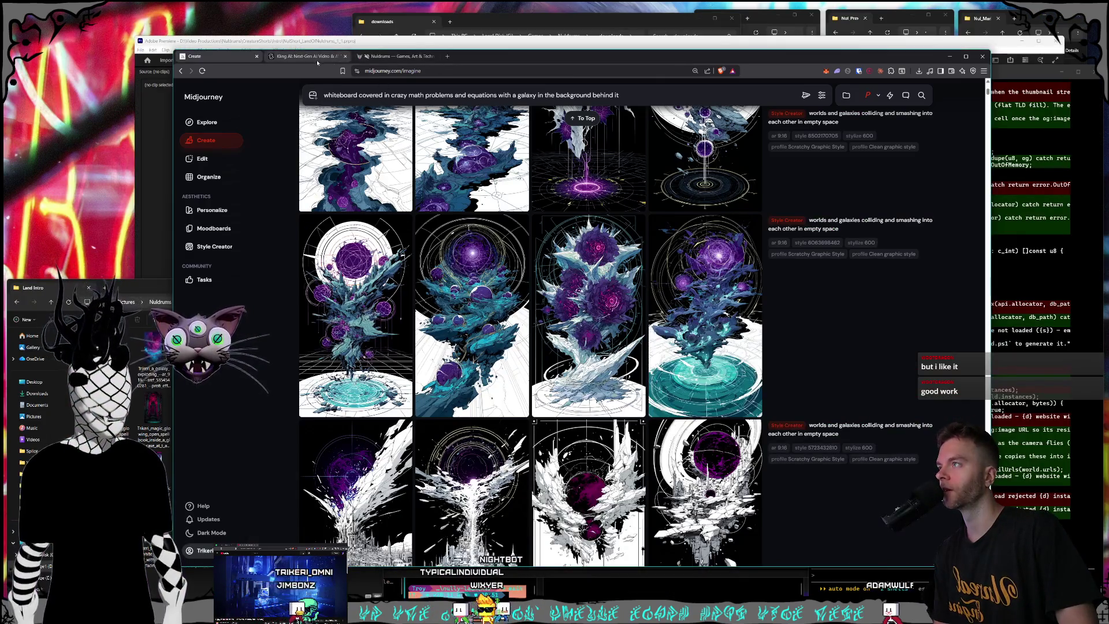
{"action": "left_click", "coordinate": [308, 56]}
{"action": "left_click_drag", "start_coordinate": [485, 56], "coordinate": [506, 49]}
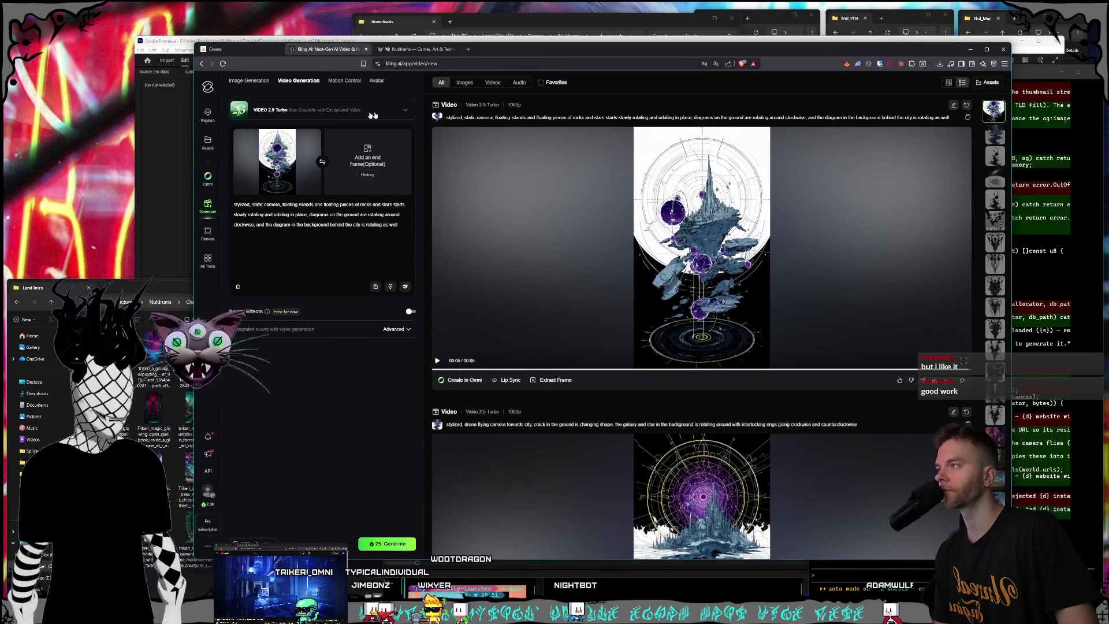
Remove the old start-frame image and delete the old prompt text.
{"action": "left_click", "coordinate": [310, 137]}
{"action": "left_click", "coordinate": [131, 414]}
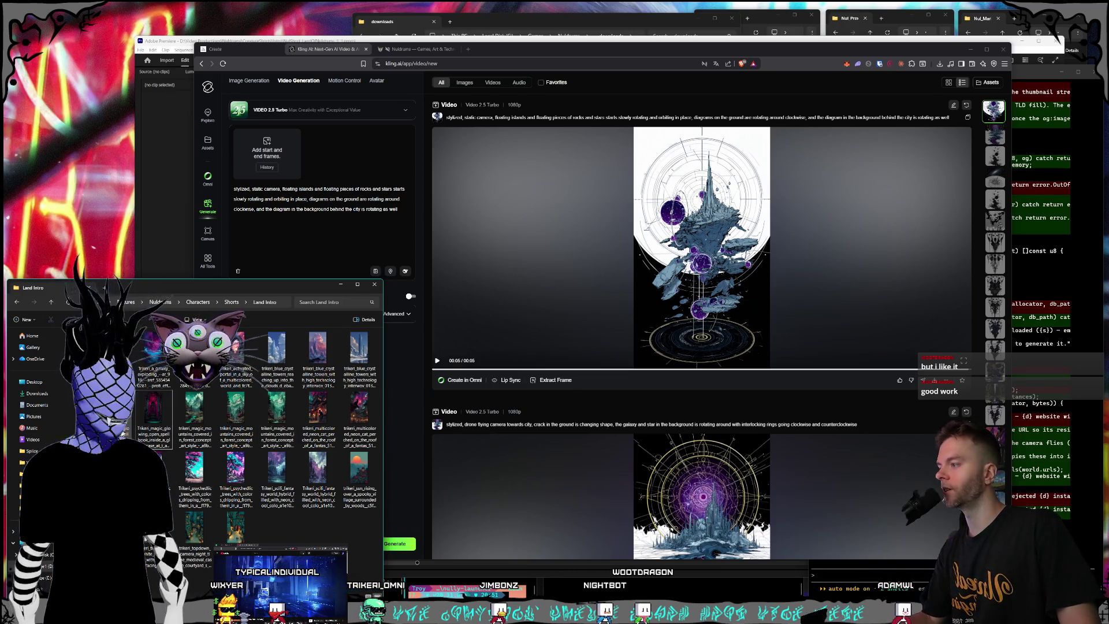
{"action": "left_click", "coordinate": [276, 156]}
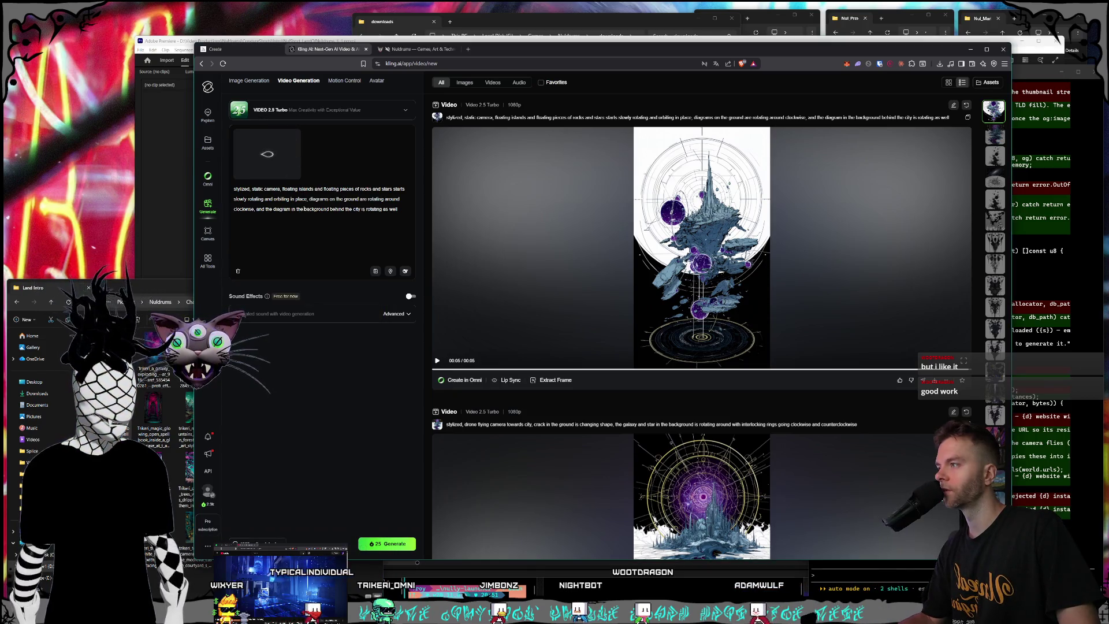
{"action": "left_click_drag", "start_coordinate": [406, 216], "coordinate": [282, 189]}
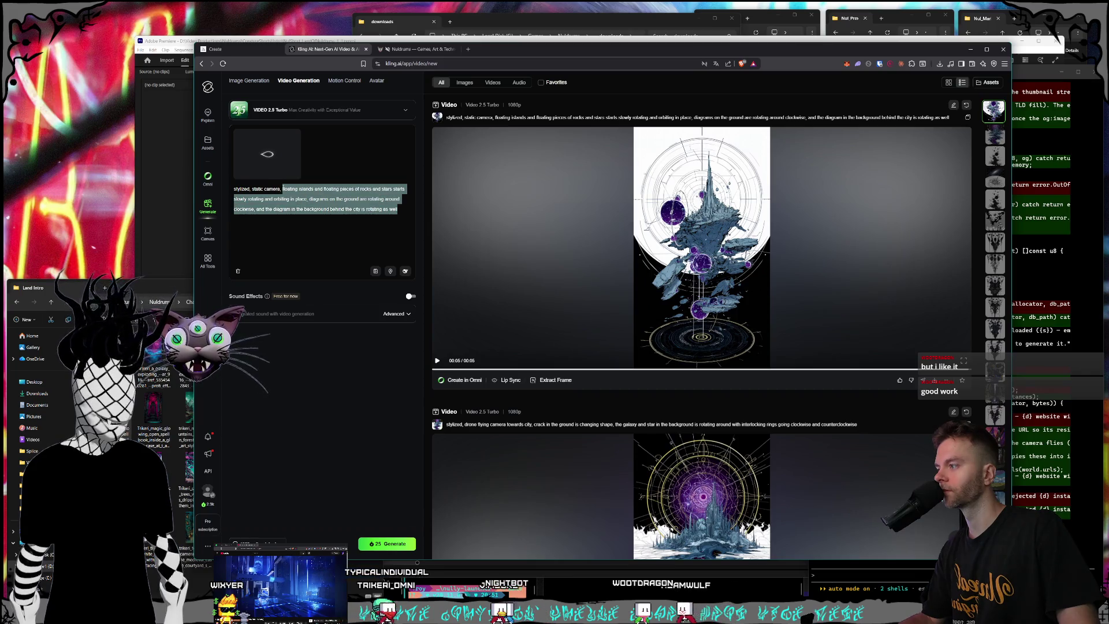
{"action": "key", "text": "BackSpace"}
{"action": "key", "text": "BackSpace"}
{"action": "key", "text": "BackSpace"}
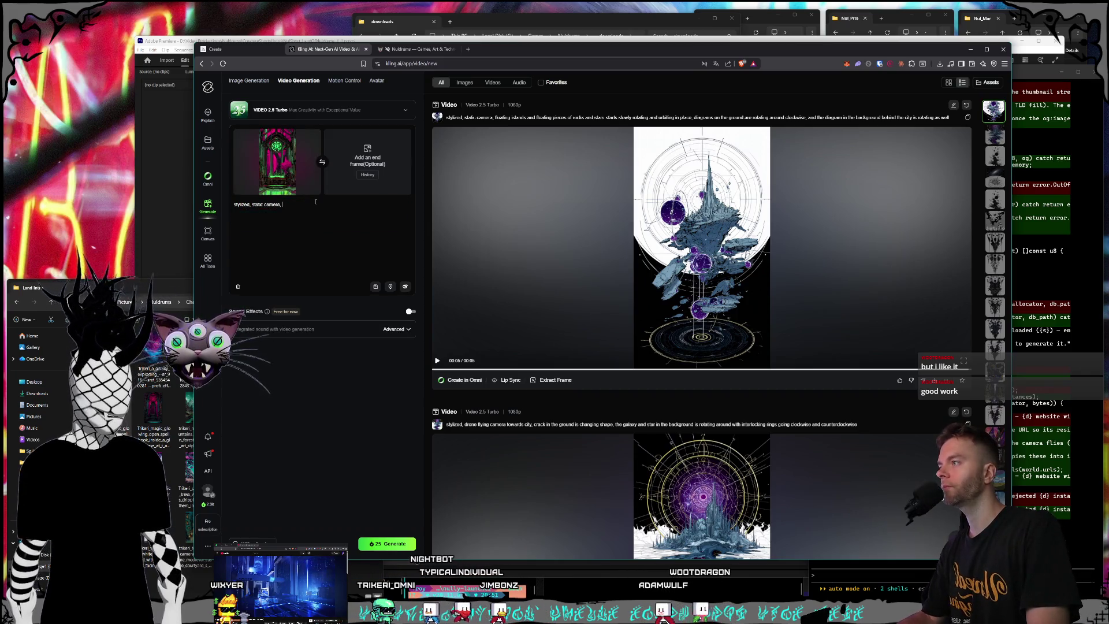
{"action": "key", "text": "BackSpace"}
{"action": "key", "text": "BackSpace"}
{"action": "key", "text": "BackSpace"}
Type a prompt: camera slowly zooming out, green glowing particle effects, clock rotating in background.
{"action": "type", "text": "d"}
{"action": "key", "text": "BackSpace"}
{"action": "type", "text": "camera slowly zooming out"}
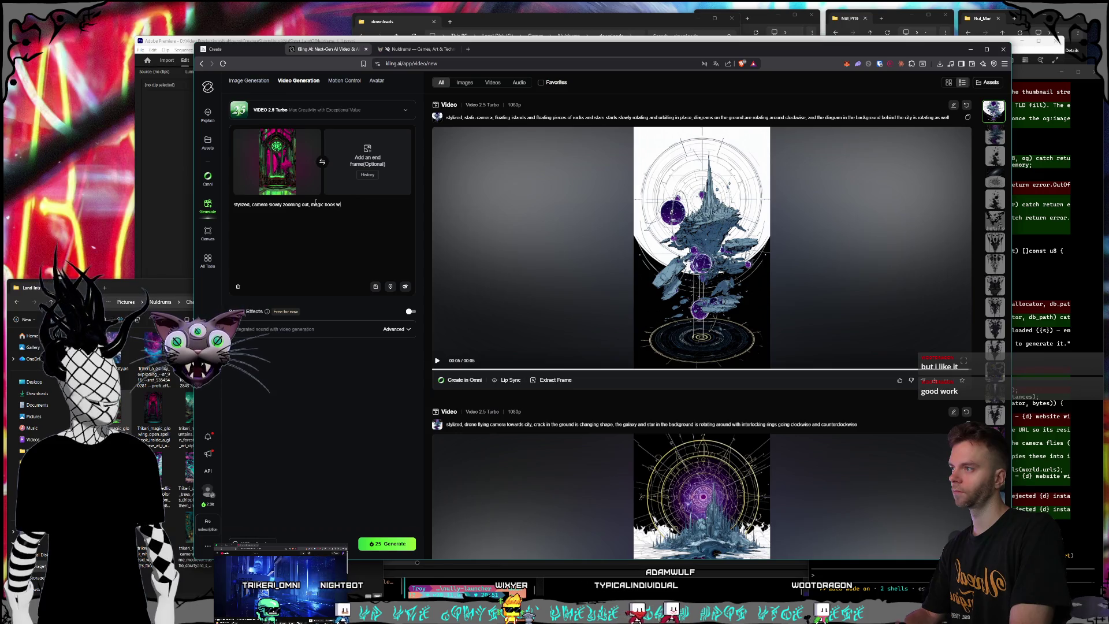
{"action": "key", "text": "BackSpace"}
{"action": "type", "text": "ing moving"}
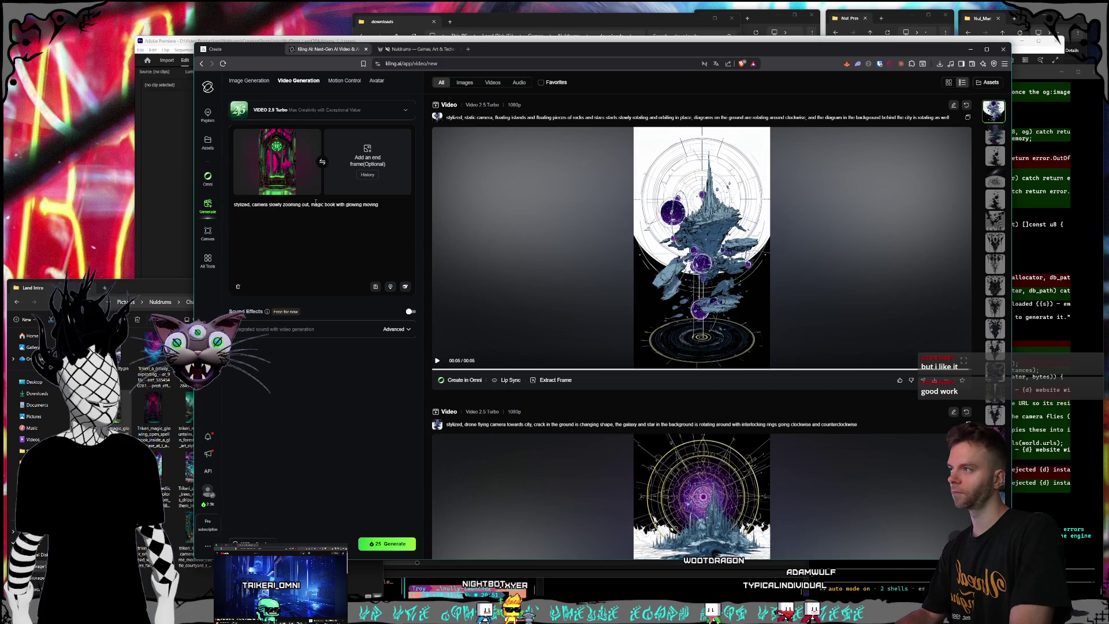
{"action": "type", "text": "parti"}
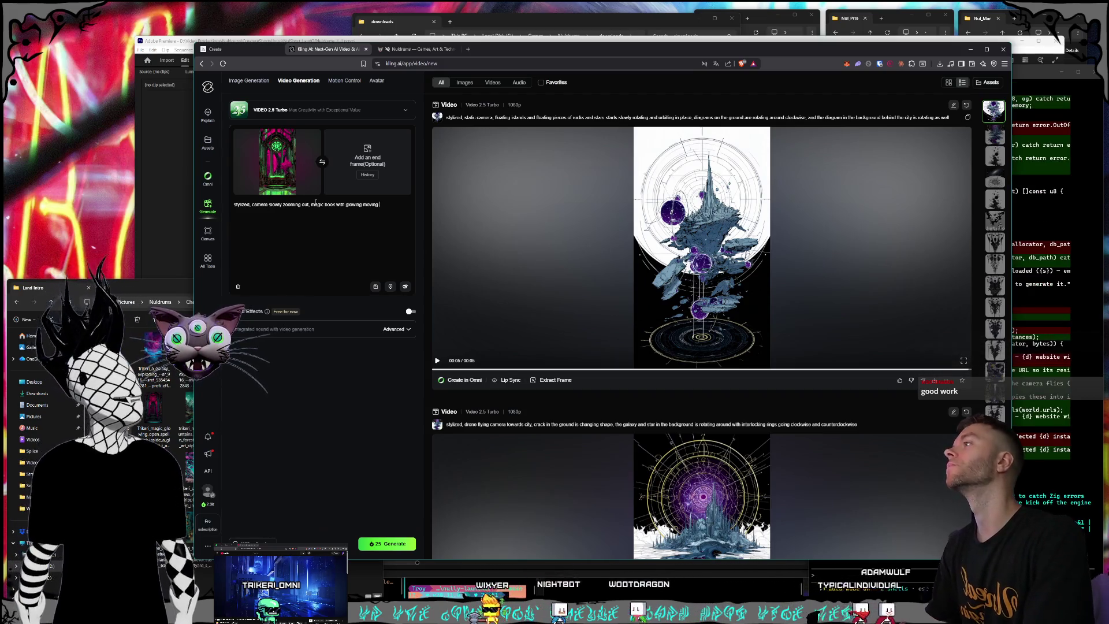
{"action": "type", "text": "cle effects and a cl"}
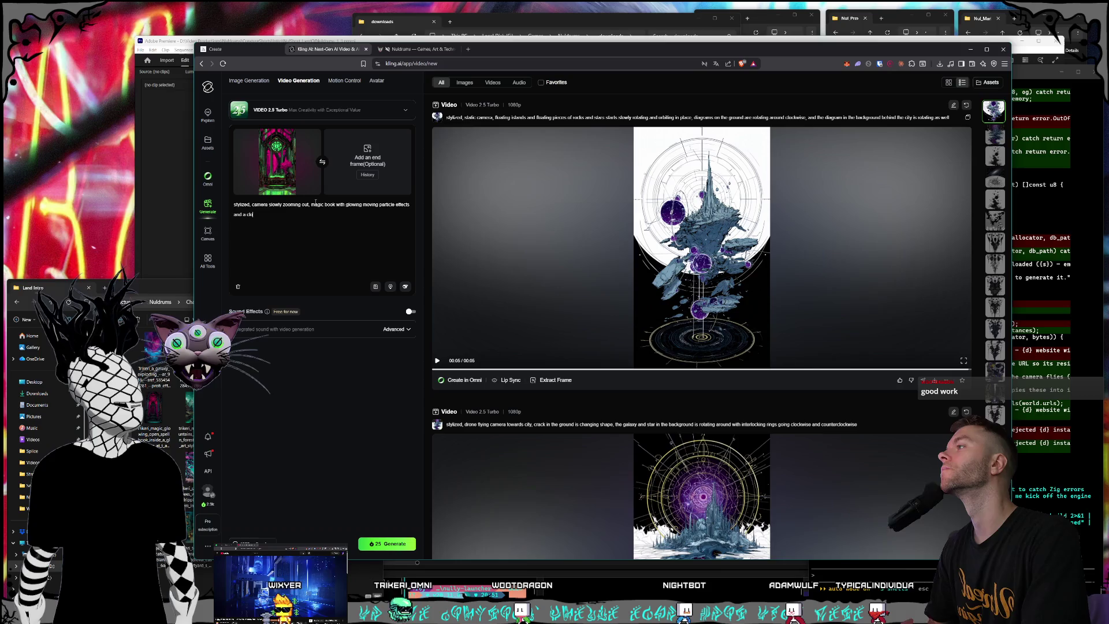
{"action": "type", "text": "ock moving in the b"}
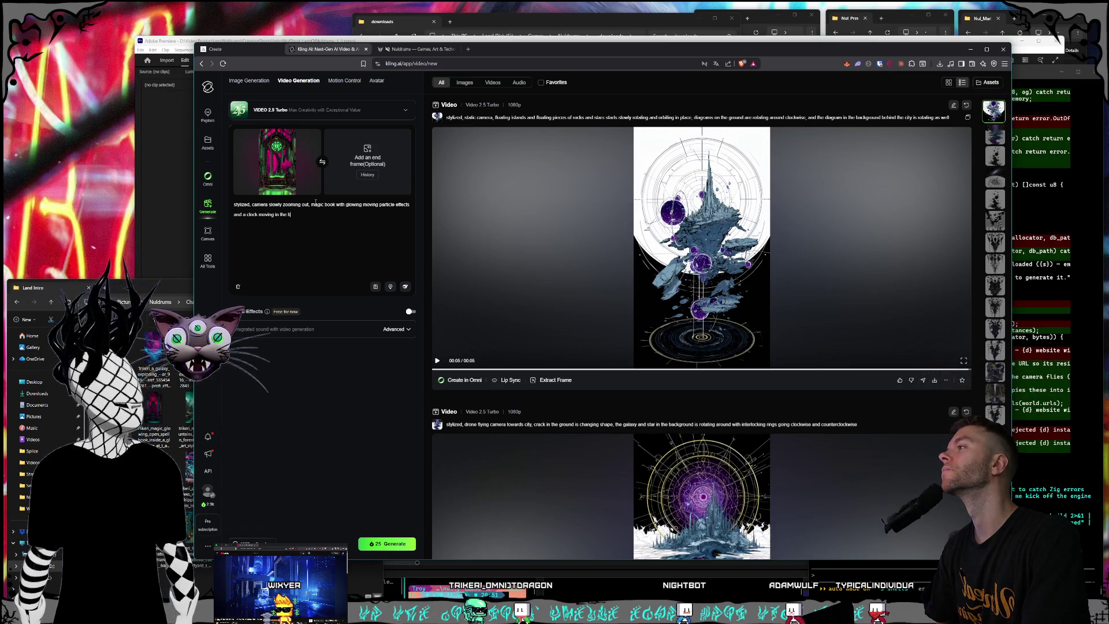
{"action": "key", "text": "BackSpace"}
{"action": "key", "text": "BackSpace"}
{"action": "key", "text": "BackSpace"}
{"action": "key", "text": "BackSpace"}
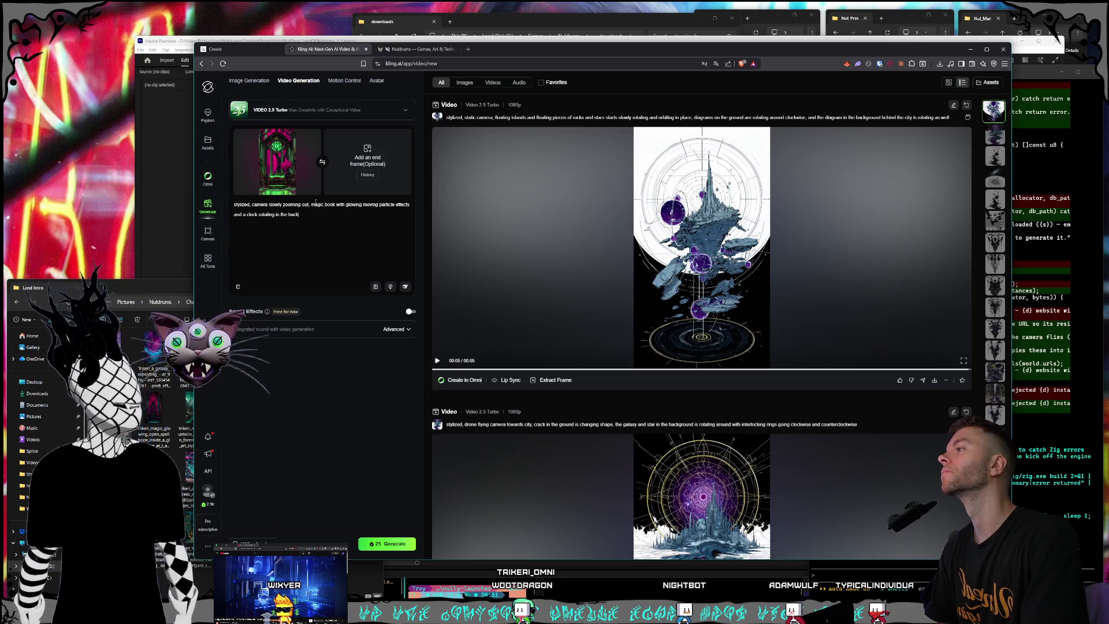
{"action": "type", "text": "und"}
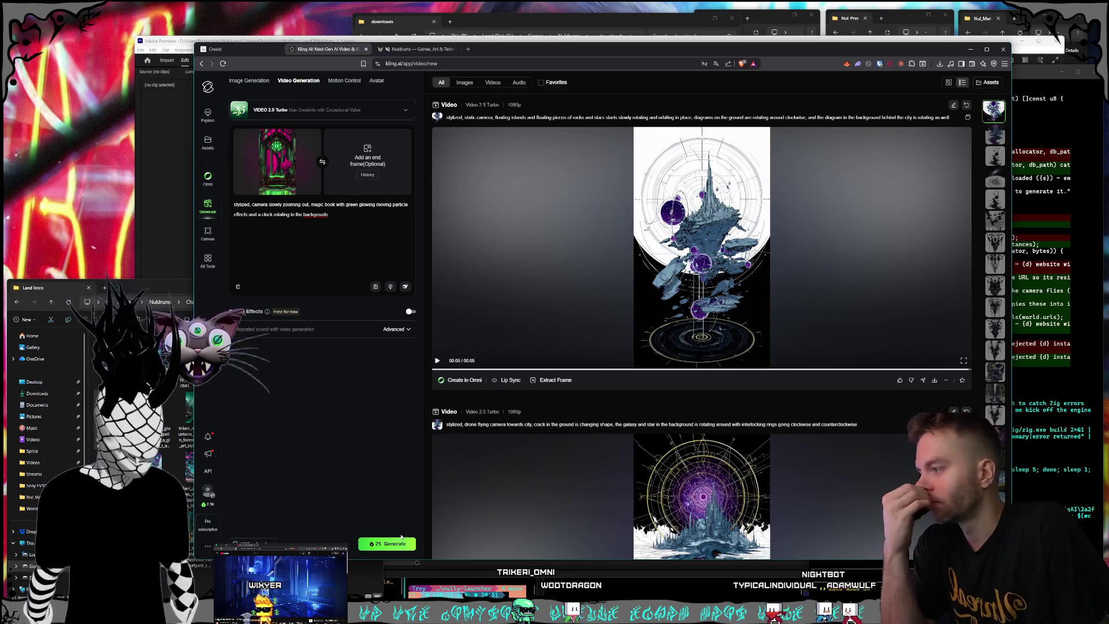
Generate the magic book clip and select the worlds-and-galaxies artwork in the Cyrens folder.
{"action": "left_click", "coordinate": [397, 541]}
{"action": "key", "text": "alt+Tab"}
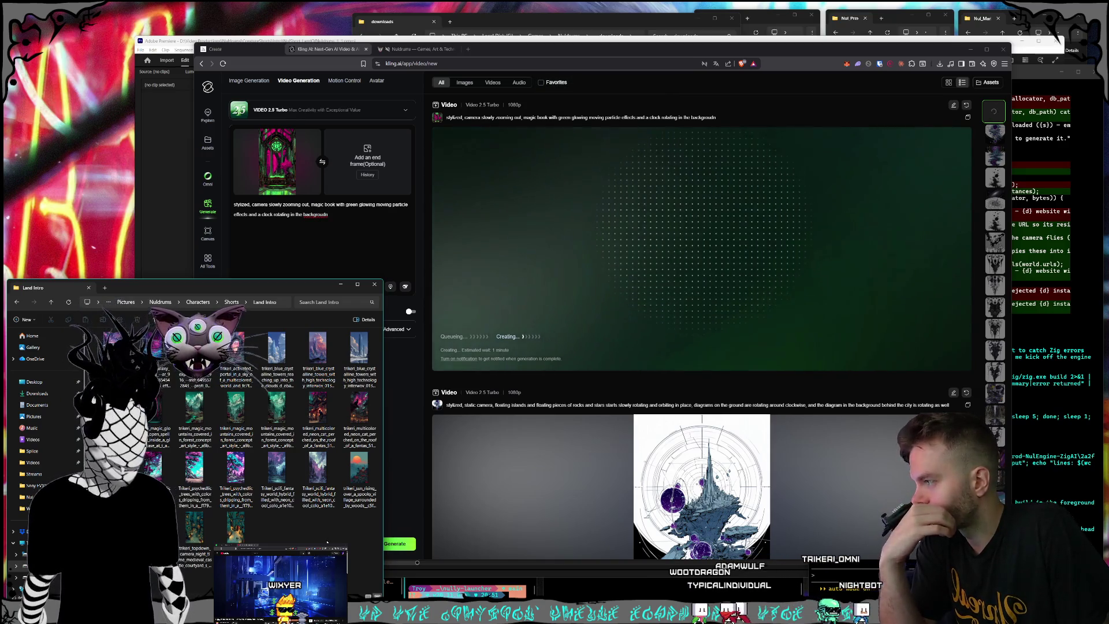
{"action": "left_click", "coordinate": [233, 303]}
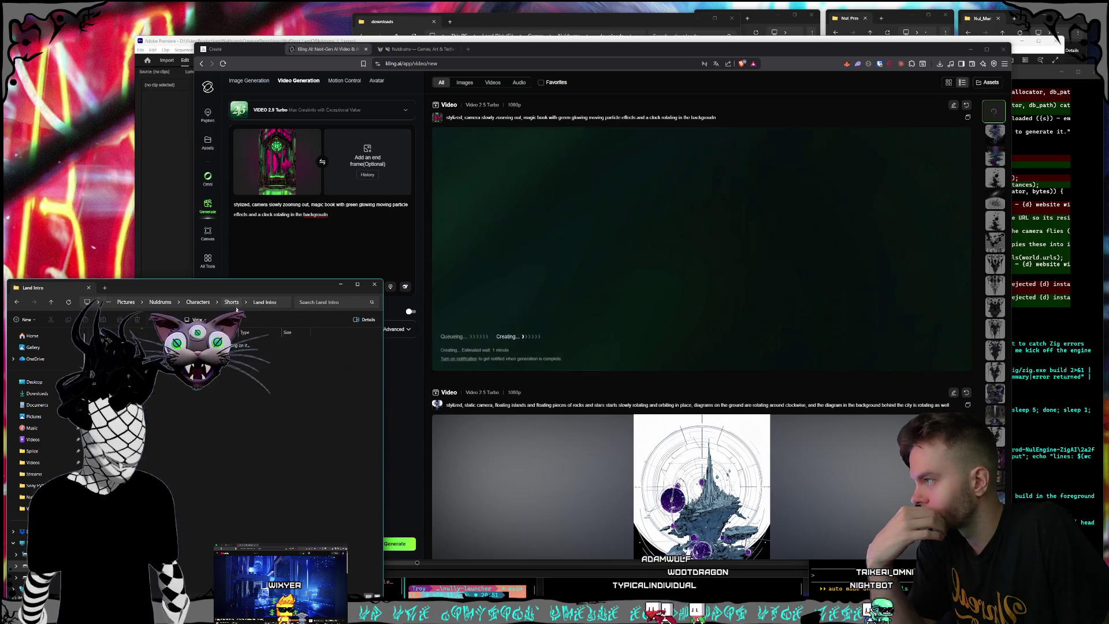
{"action": "left_click", "coordinate": [141, 462]}
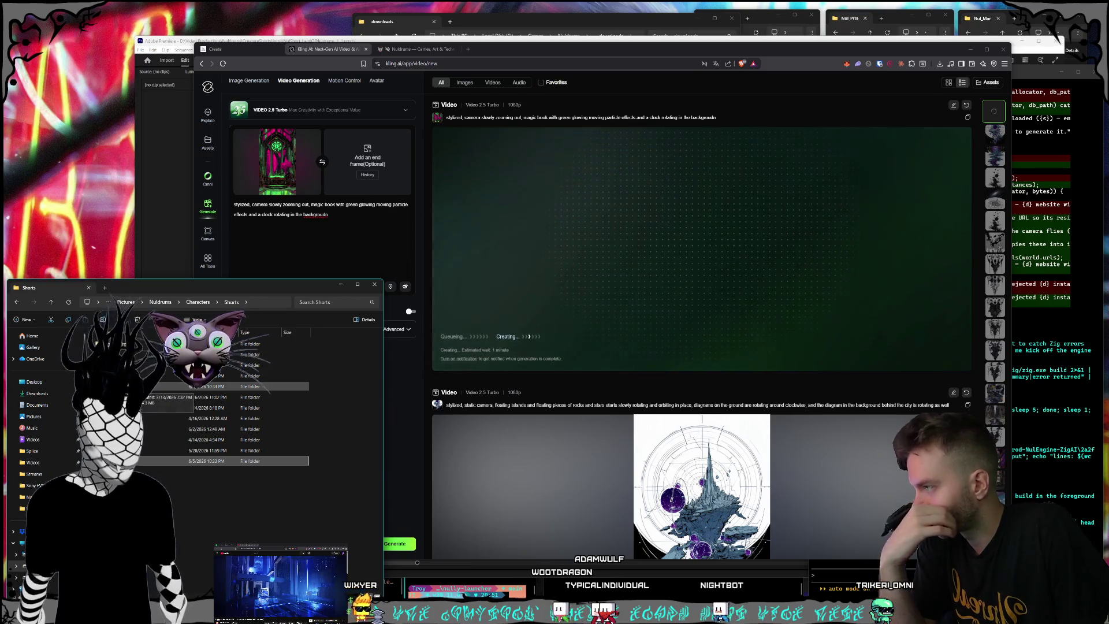
{"action": "double_click", "coordinate": [141, 461]}
{"action": "left_click", "coordinate": [317, 498]}
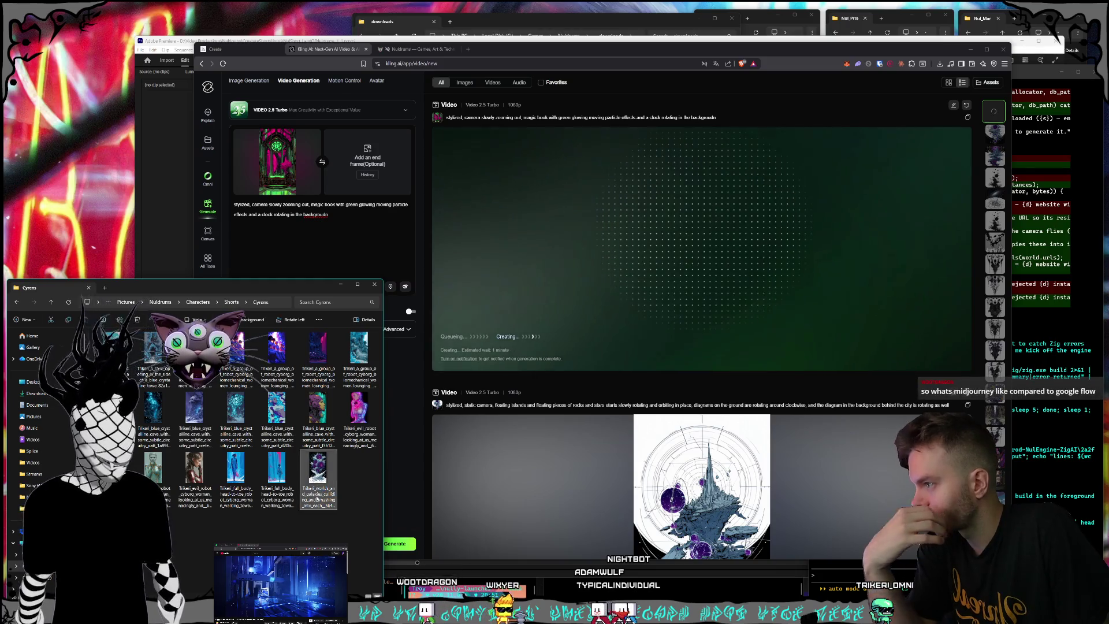
Replace the start frame with the worlds-and-galaxies image and preview it full size.
{"action": "left_click", "coordinate": [301, 182]}
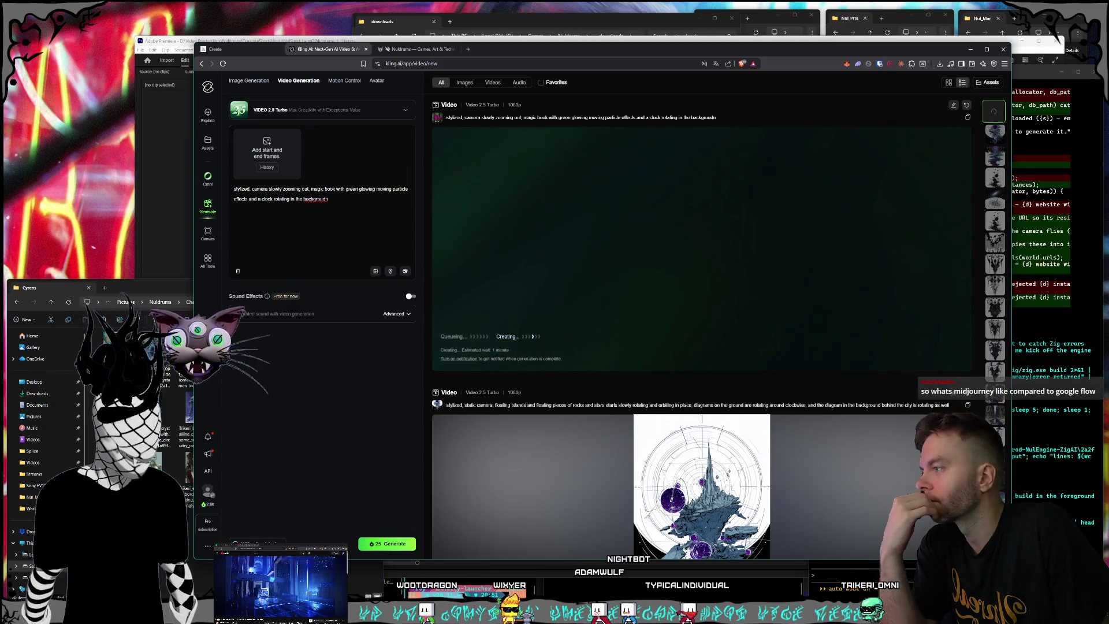
{"action": "key", "text": "alt+Tab"}
{"action": "left_click_drag", "start_coordinate": [325, 416], "coordinate": [277, 174]}
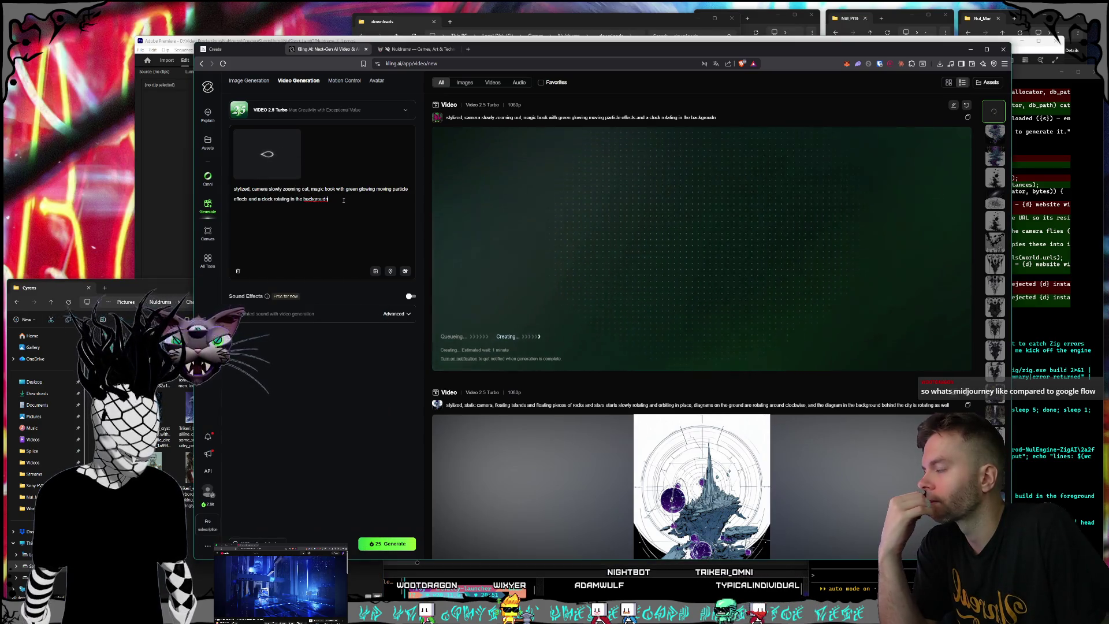
{"action": "key", "text": "alt+Tab"}
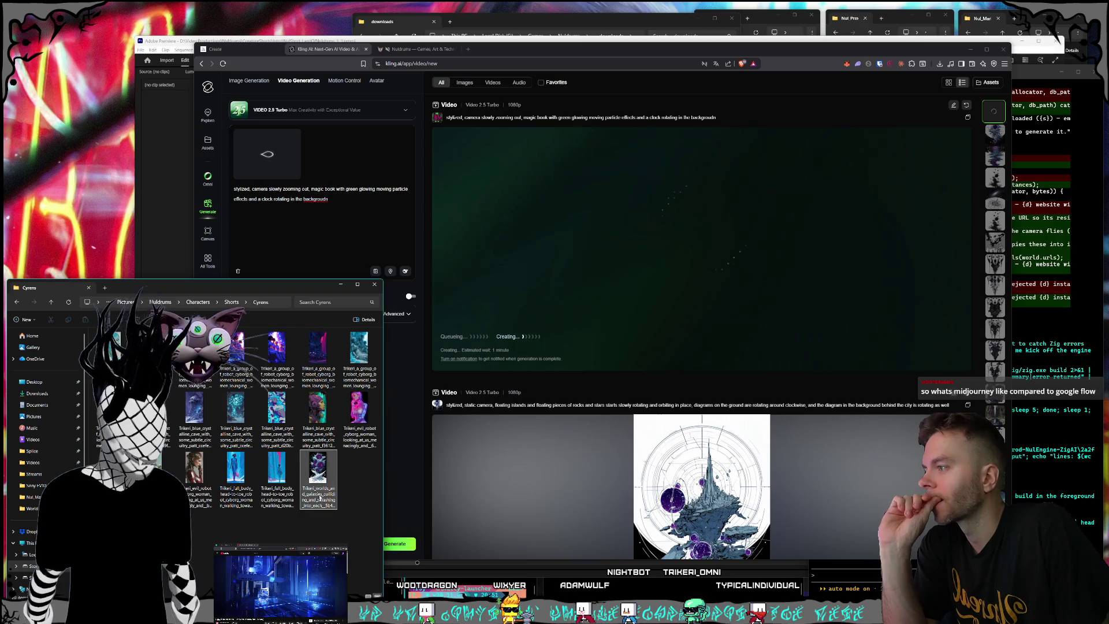
{"action": "double_click", "coordinate": [320, 494]}
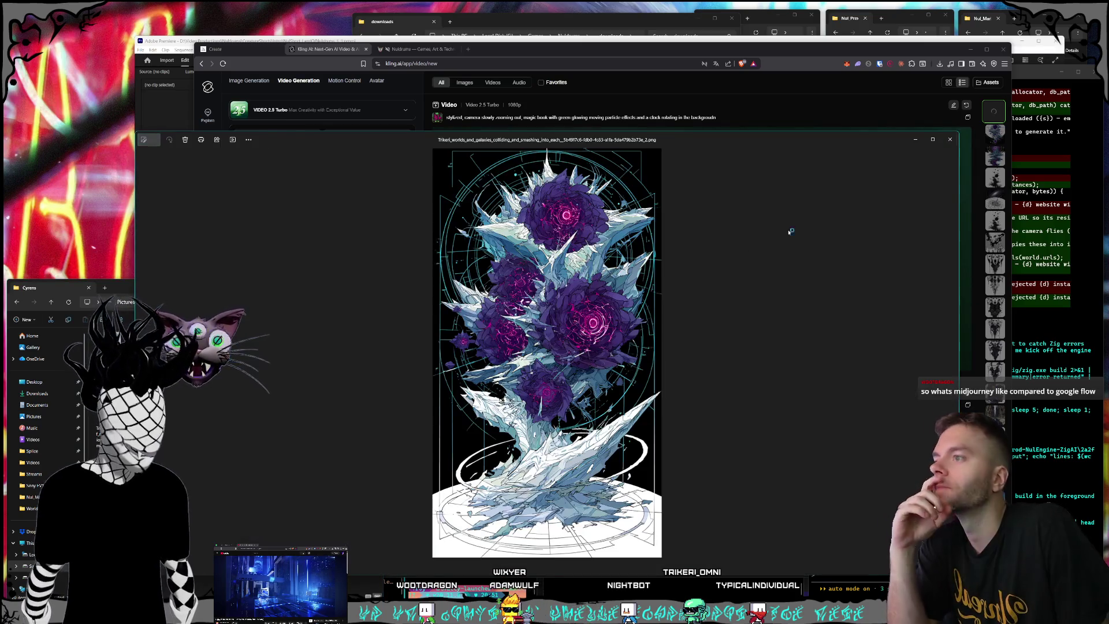
Rewrite the prompt as psionic flowers shifting on a morphing, breaking ice structure, then submit.
{"action": "left_click", "coordinate": [951, 140]}
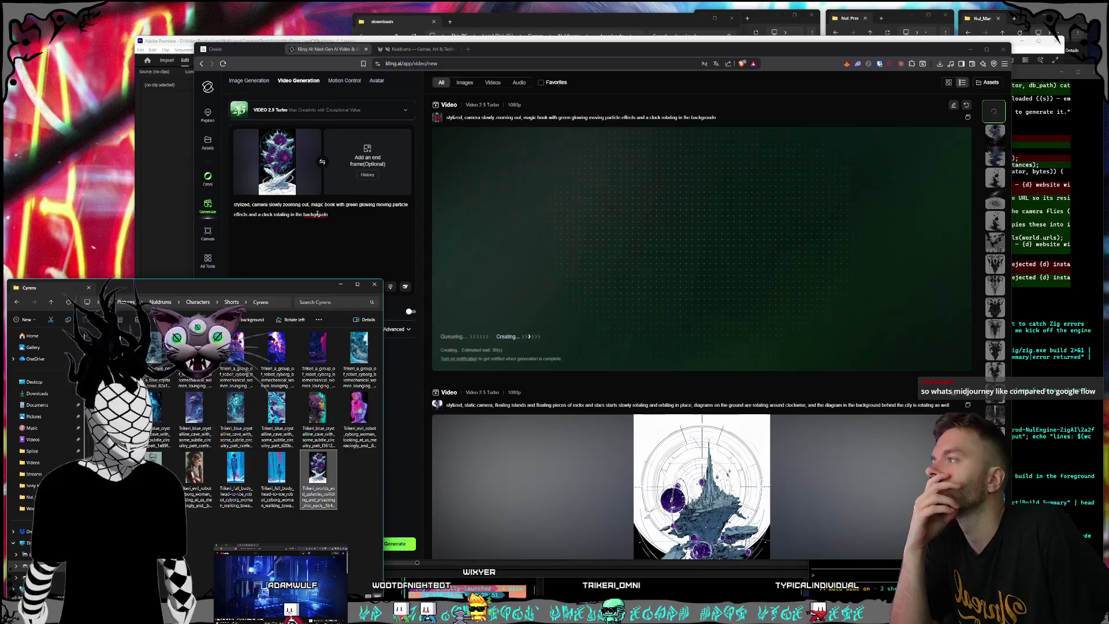
{"action": "left_click", "coordinate": [391, 326]}
{"action": "left_click_drag", "start_coordinate": [311, 205], "coordinate": [328, 215]}
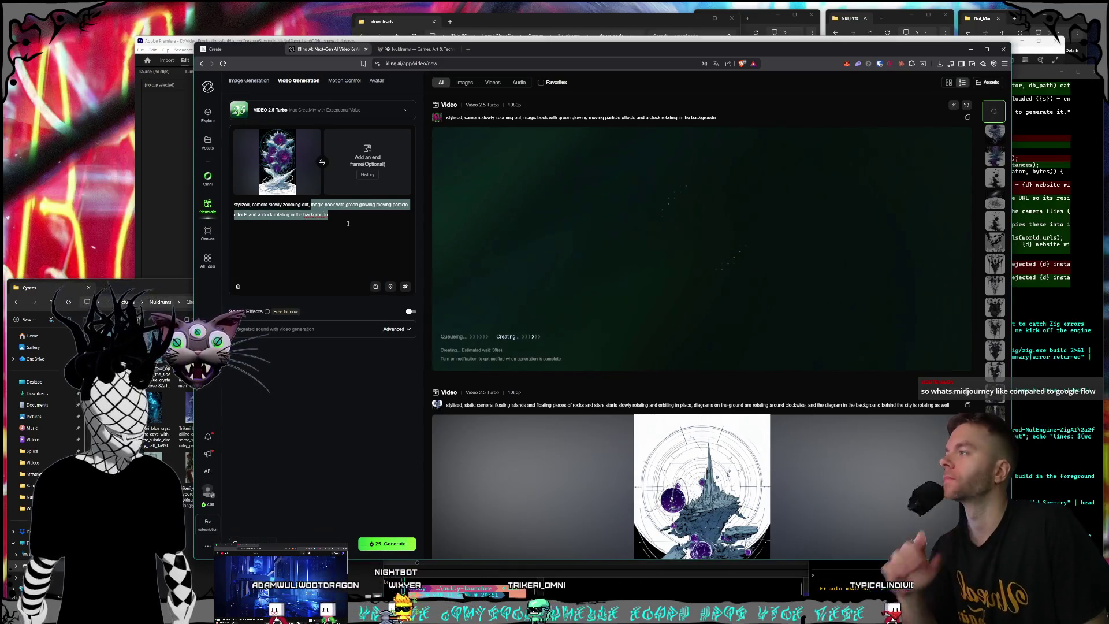
{"action": "key", "text": "BackSpace"}
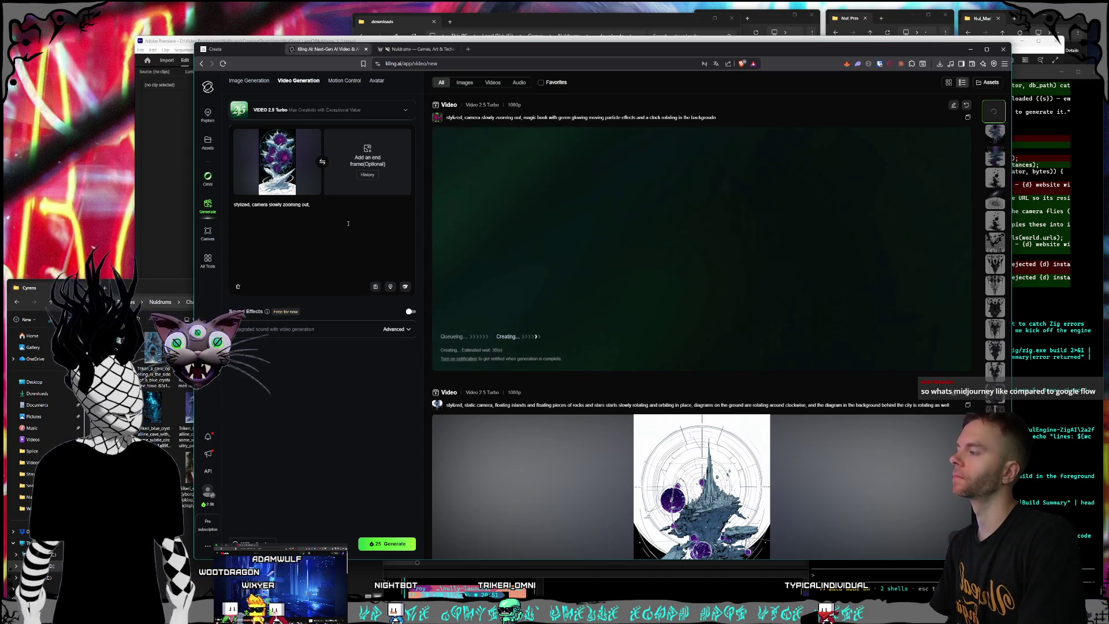
{"action": "type", "text": " psio"}
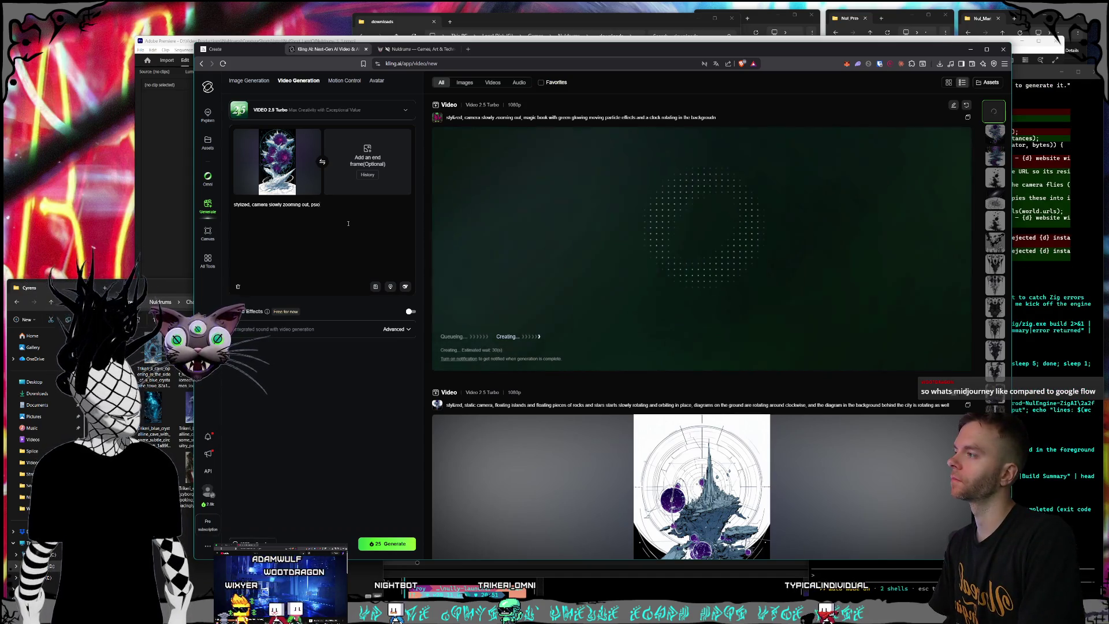
{"action": "type", "text": "nic flowers o"}
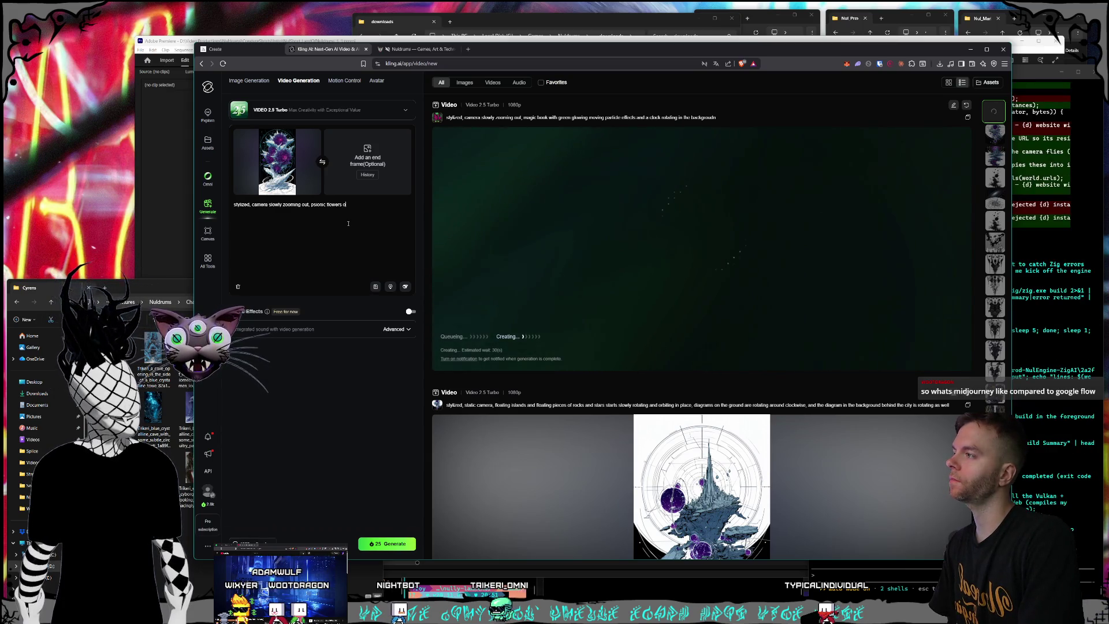
{"action": "type", "text": "pening and closing "}
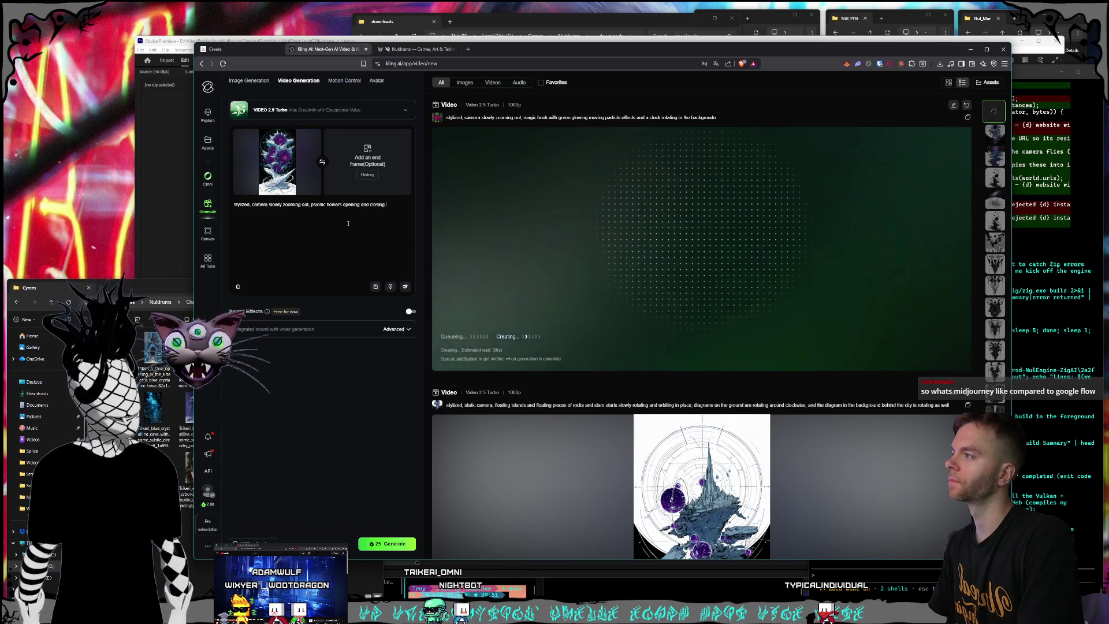
{"action": "type", "text": "and shifting around on an "}
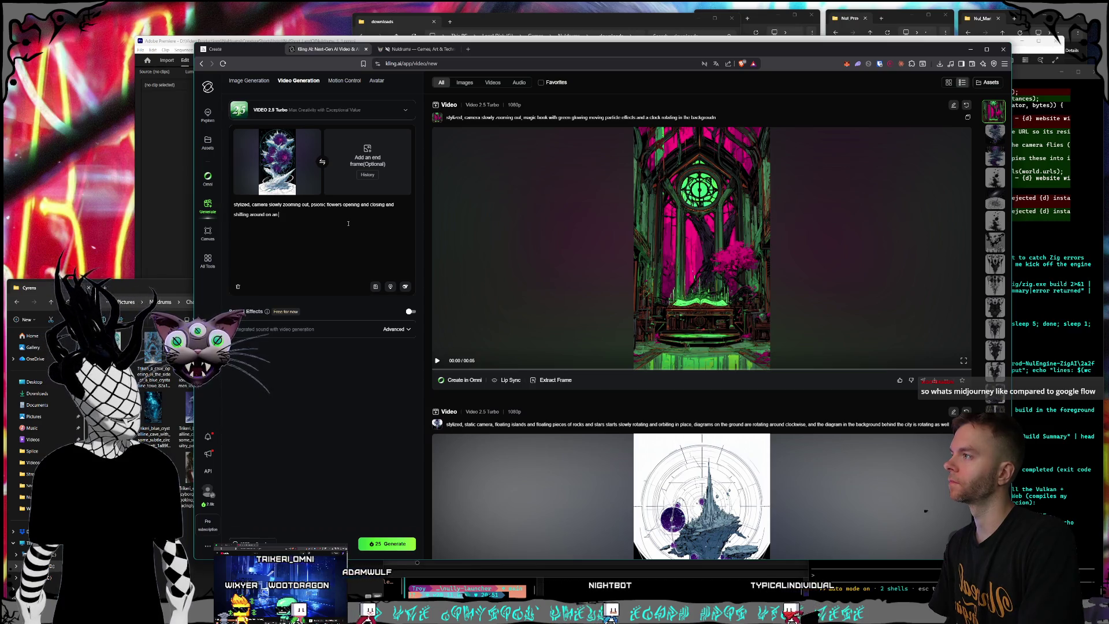
{"action": "type", "text": "icesl"}
{"action": "key", "text": "BackSpace"}
{"action": "key", "text": "BackSpace"}
{"action": "type", "text": "structure that is also morphing and changing and breaking"}
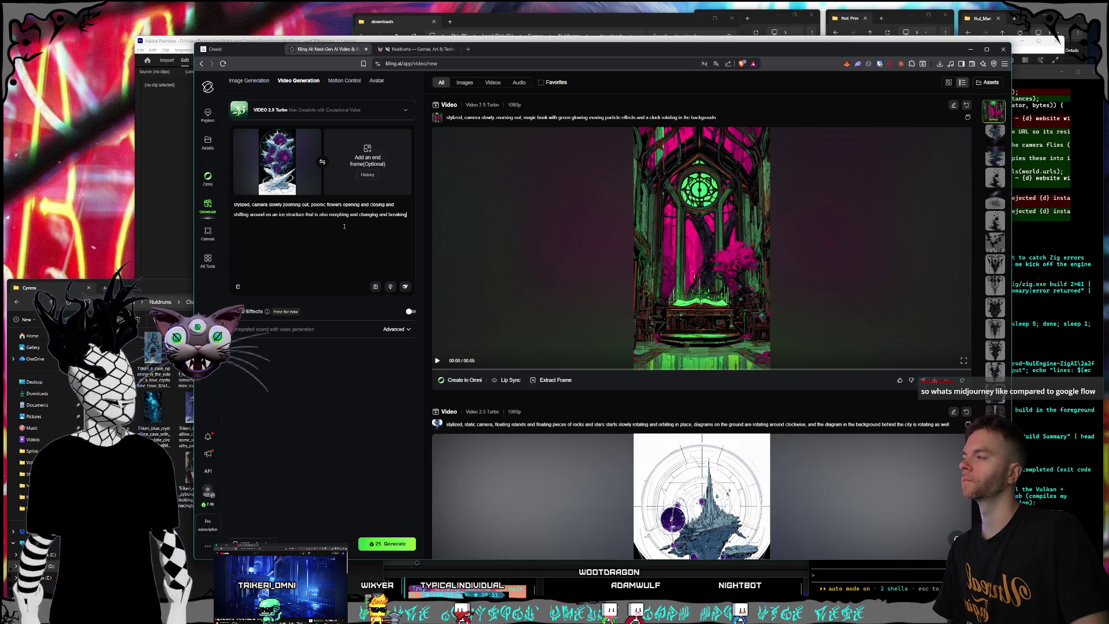
{"action": "left_click", "coordinate": [387, 543]}
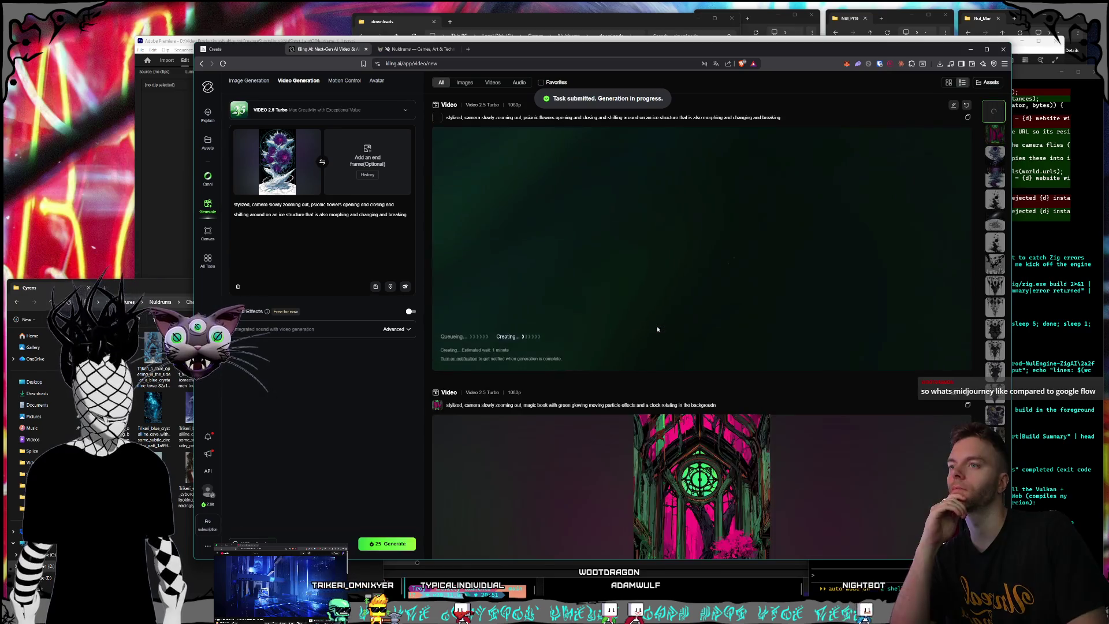
Scroll the Kling page, then open the Shade Shifters folder from Shorts in File Explorer.
{"action": "scroll", "coordinate": [686, 351], "scroll_direction": "down", "scroll_amount": 2}
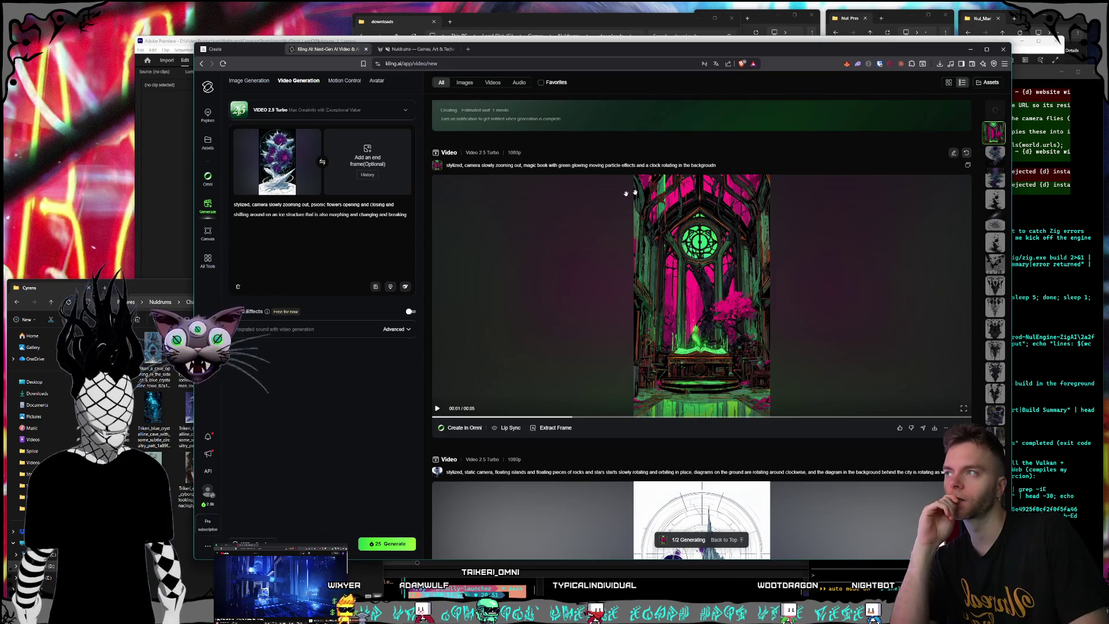
{"action": "key", "text": "alt+Tab"}
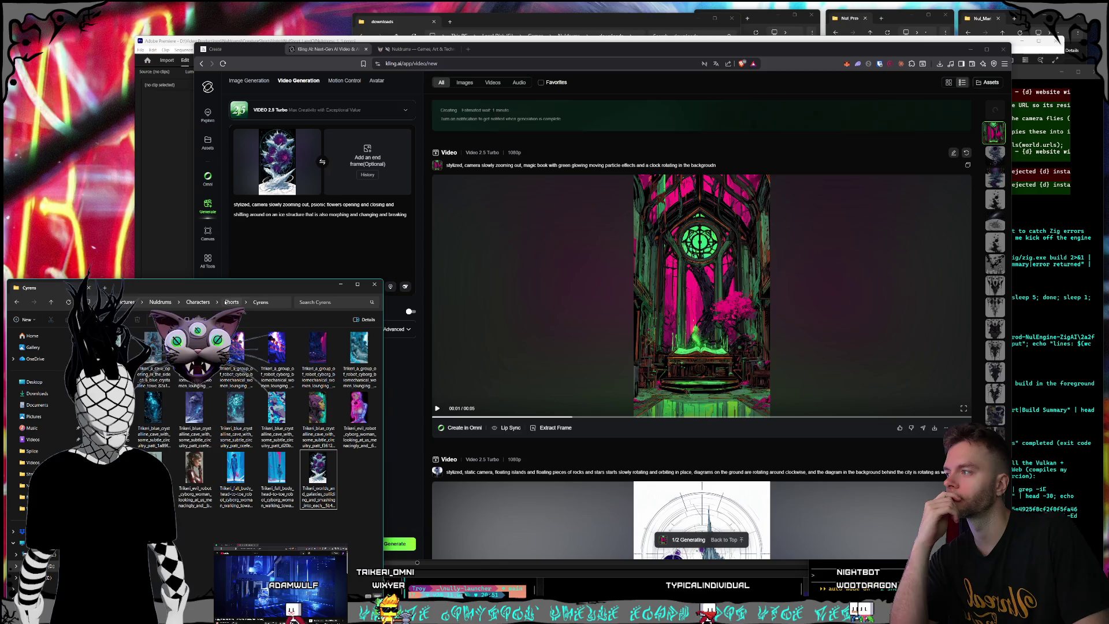
{"action": "key", "text": "alt+Up"}
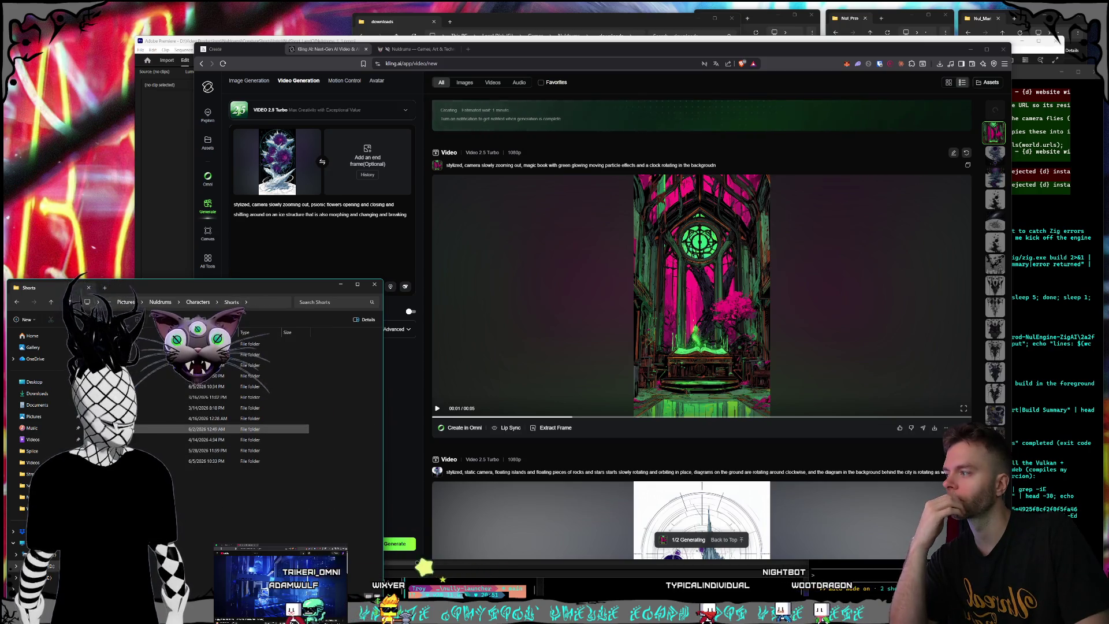
{"action": "double_click", "coordinate": [134, 428]}
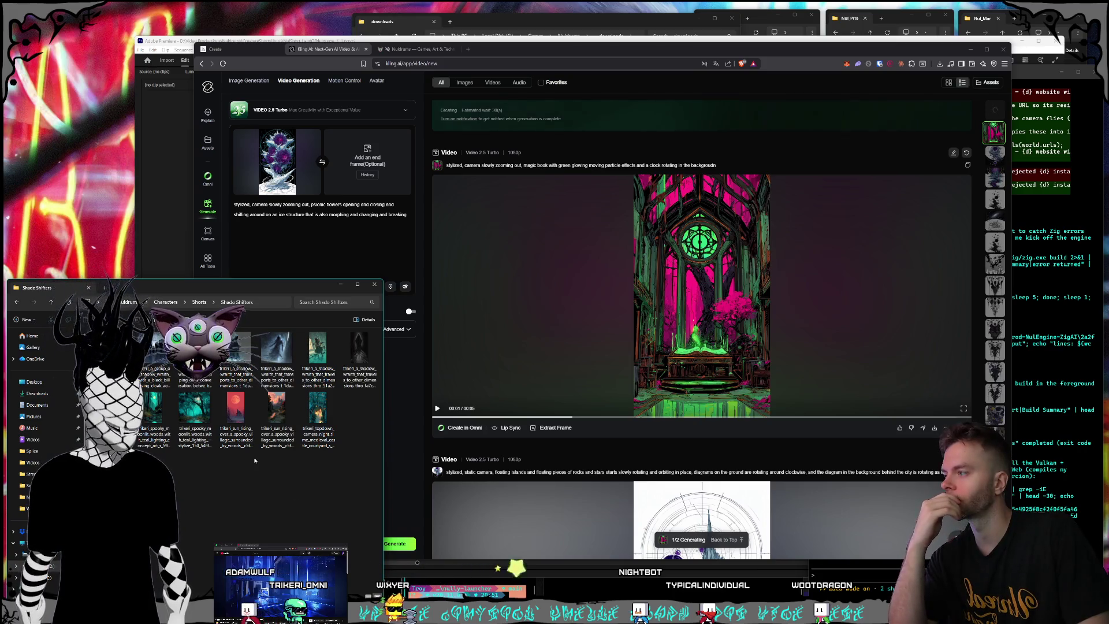
Browse the Rippers and Magi artwork folders, ending back at the Shorts folder list.
{"action": "left_click", "coordinate": [200, 302]}
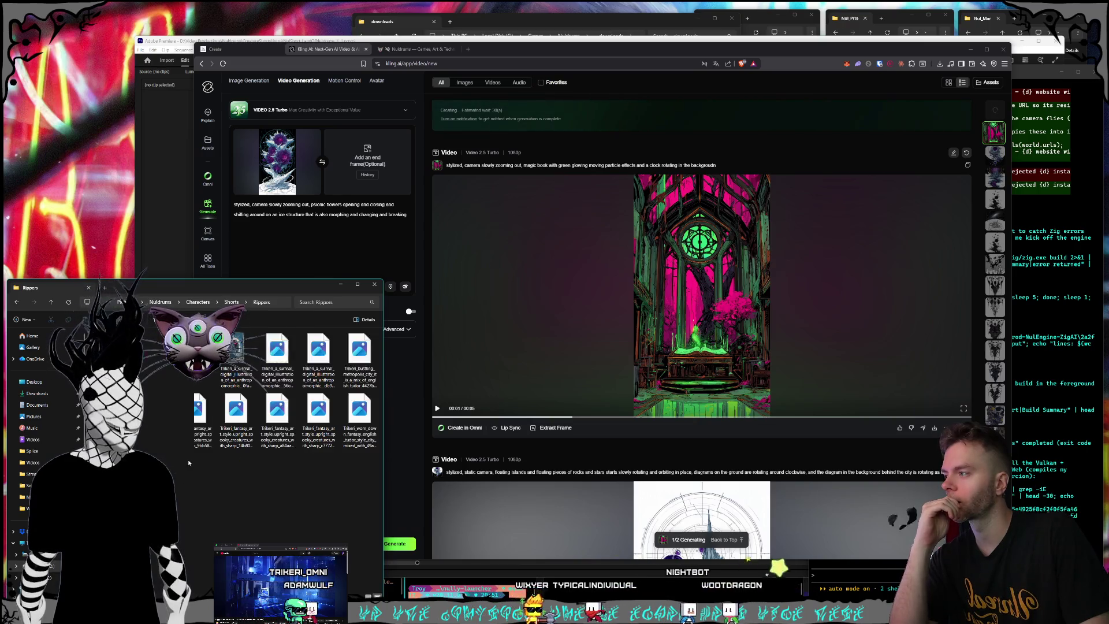
{"action": "double_click", "coordinate": [235, 350]}
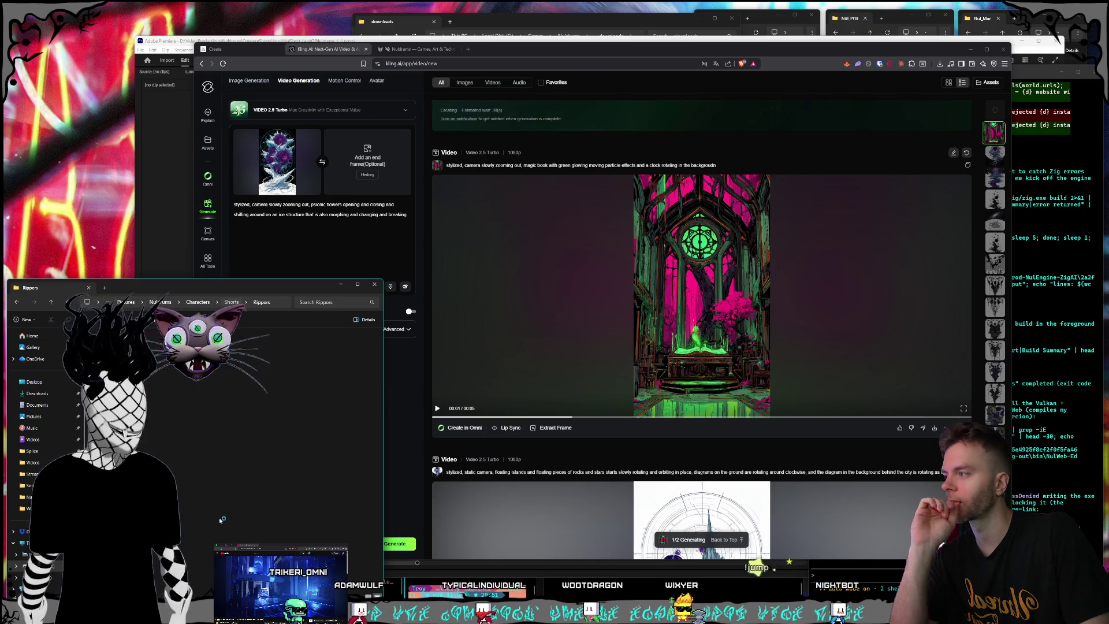
{"action": "left_click", "coordinate": [231, 302]}
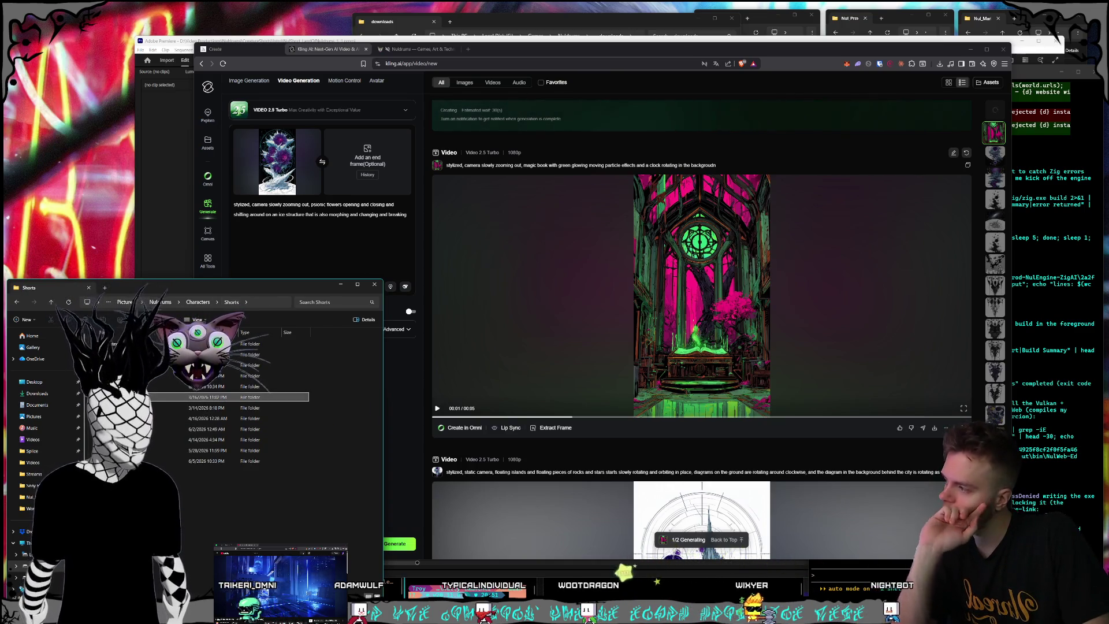
{"action": "double_click", "coordinate": [219, 376]}
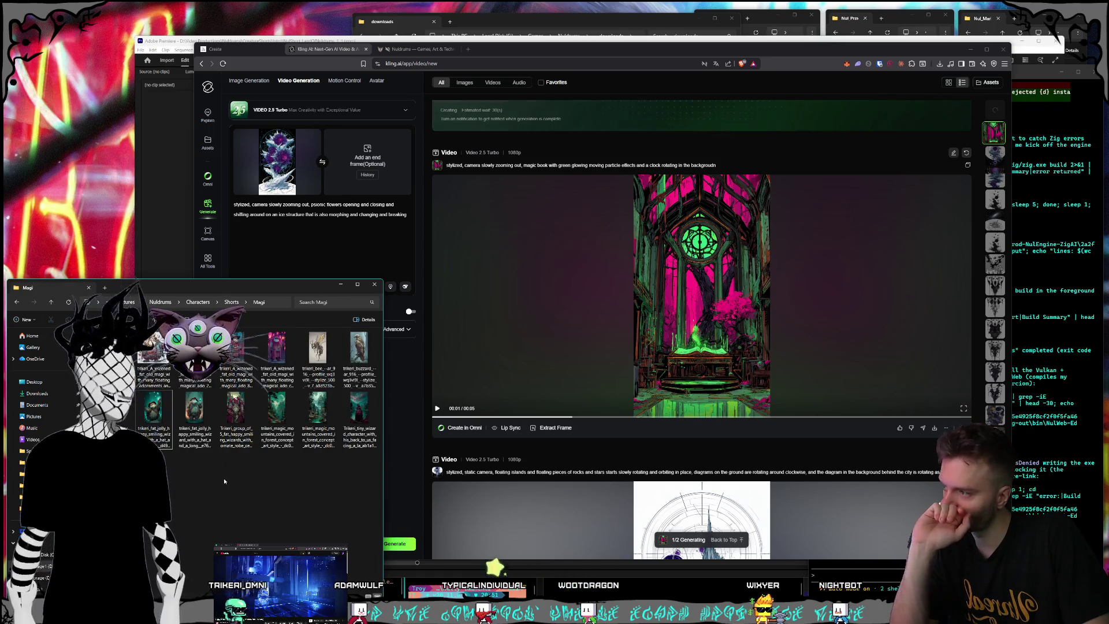
{"action": "left_click", "coordinate": [229, 304]}
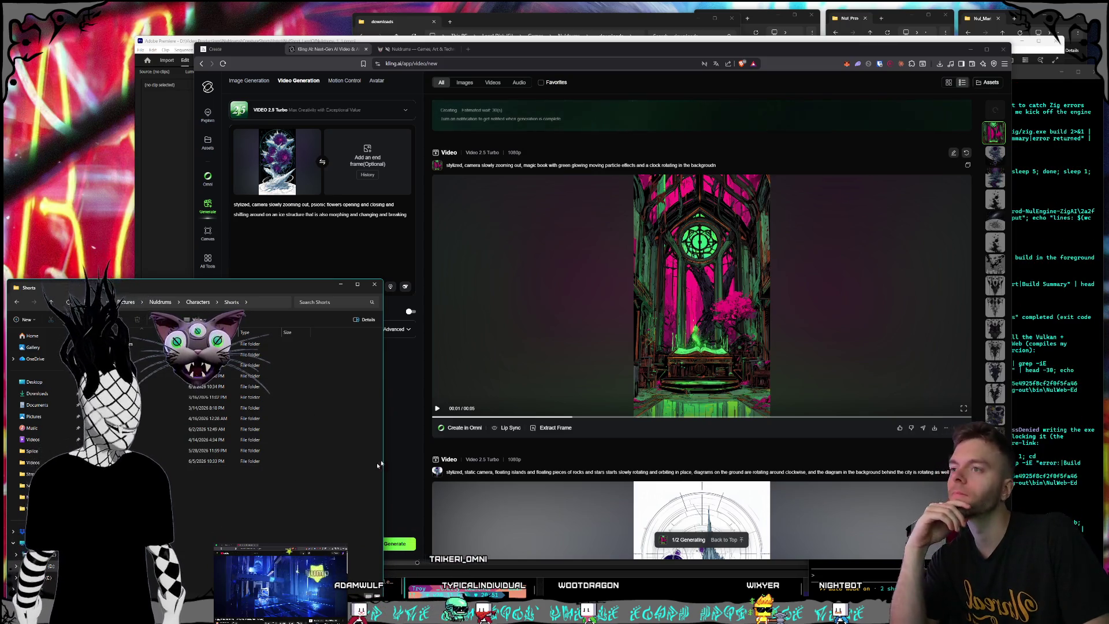
{"action": "left_click", "coordinate": [699, 353]}
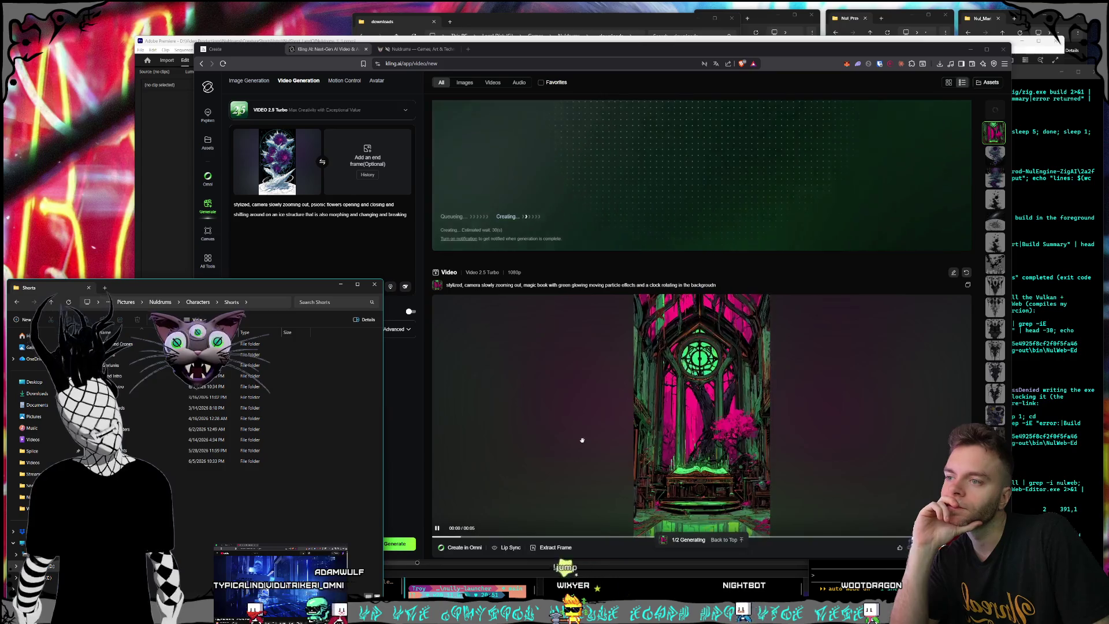
Play the finished psionic-flowers video and open its detail view with the prompt.
{"action": "left_click", "coordinate": [620, 288]}
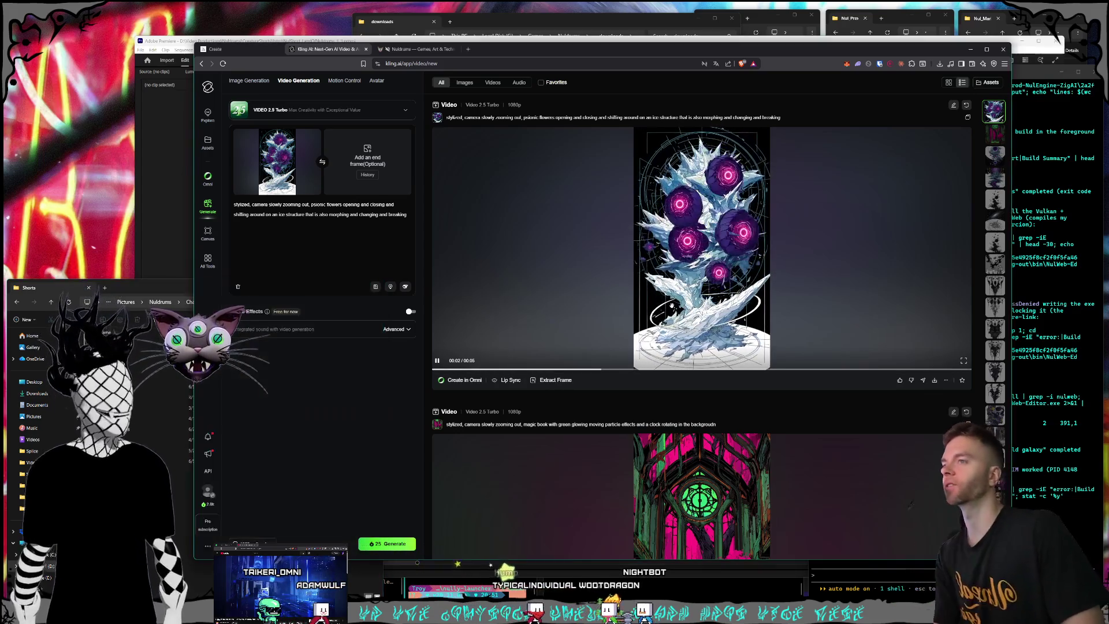
{"action": "left_click", "coordinate": [633, 289]}
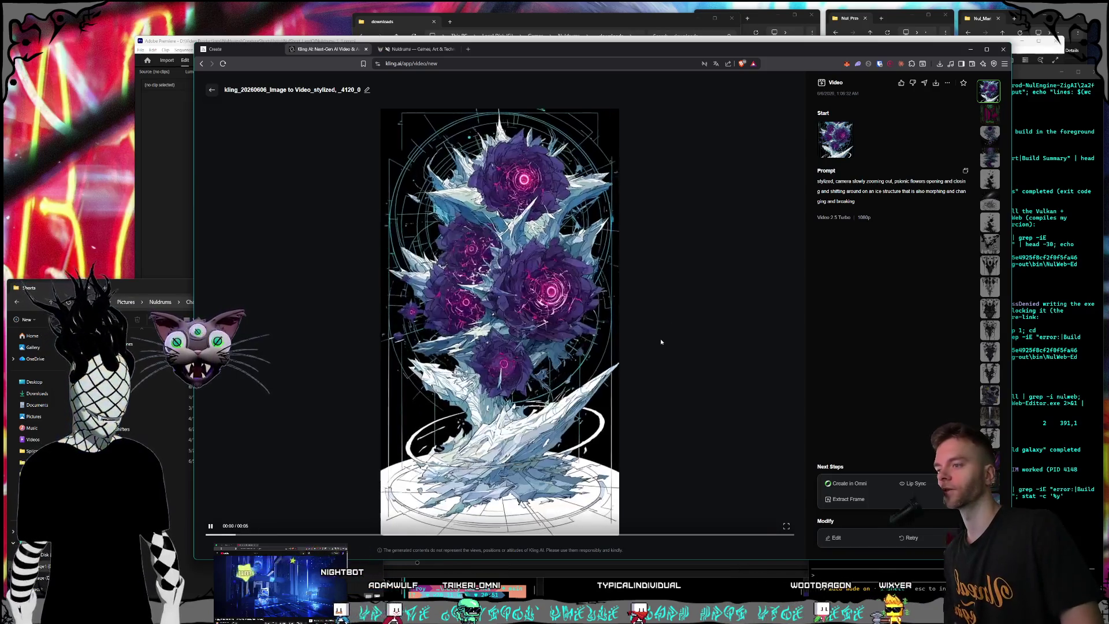
{"action": "left_click", "coordinate": [211, 90]}
Download the psionic-flowers clip as an MP4 into Shorts > Creatures > Cyrens.
{"action": "left_click", "coordinate": [851, 340]}
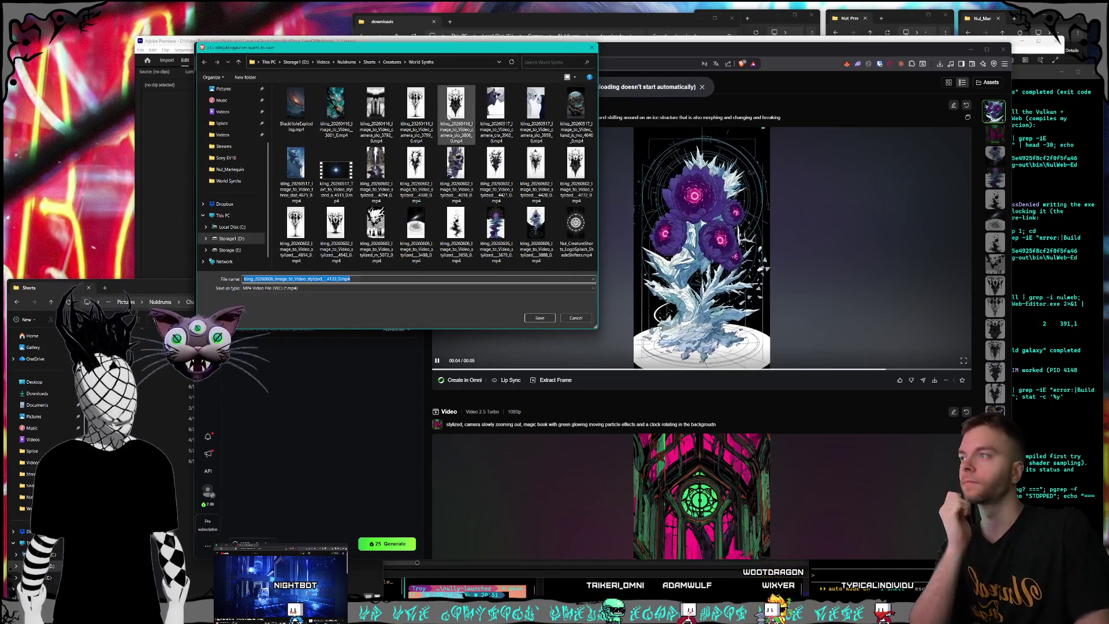
{"action": "left_click", "coordinate": [392, 61]}
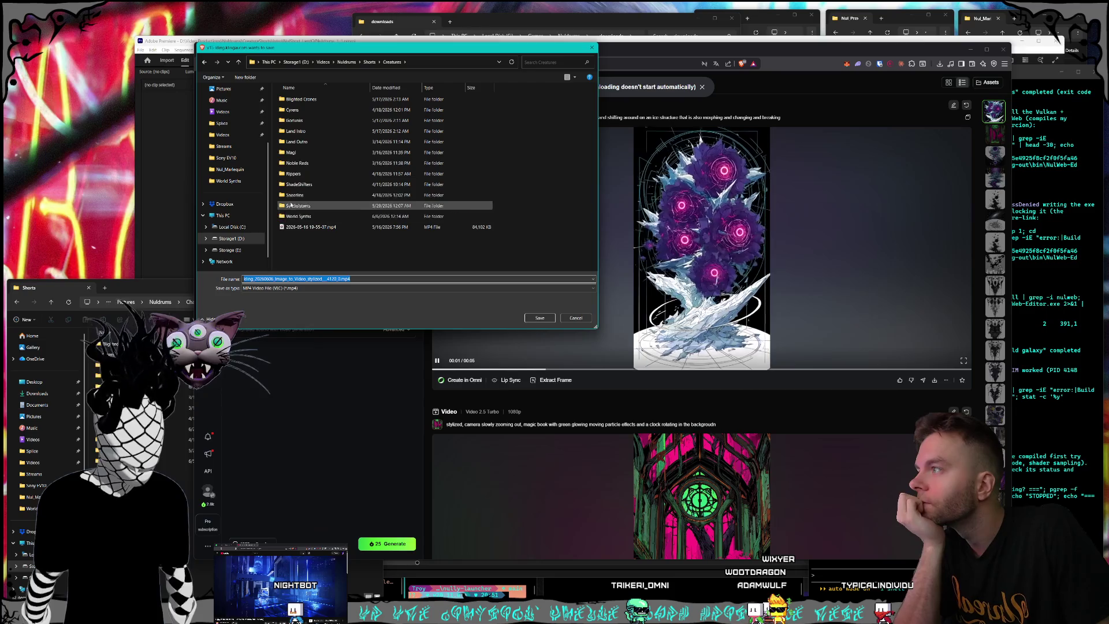
{"action": "double_click", "coordinate": [399, 110]}
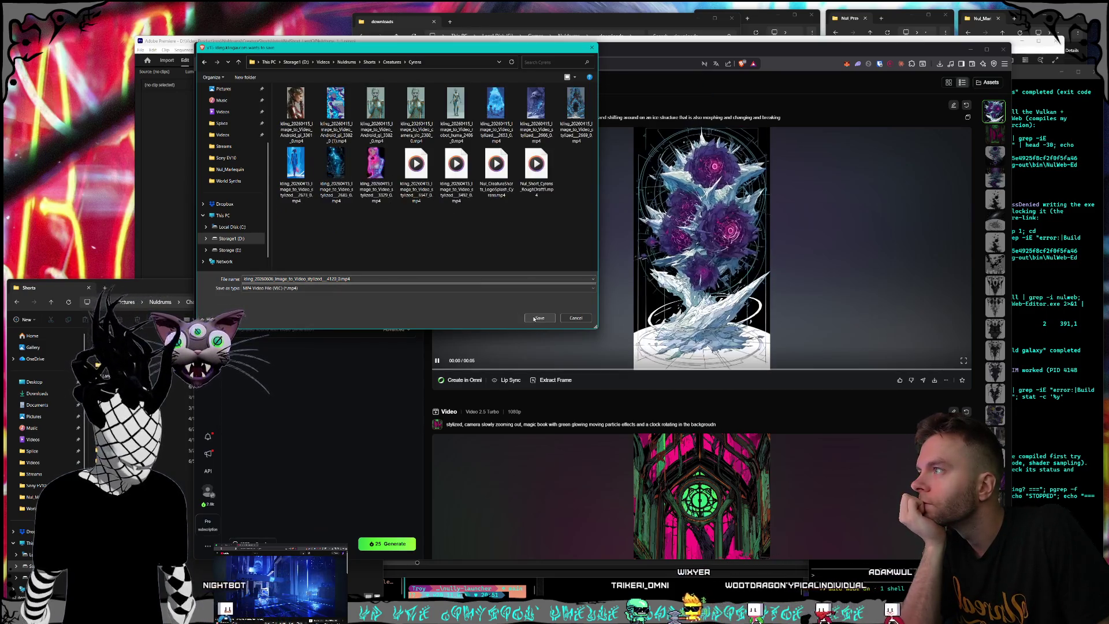
{"action": "left_click", "coordinate": [535, 318]}
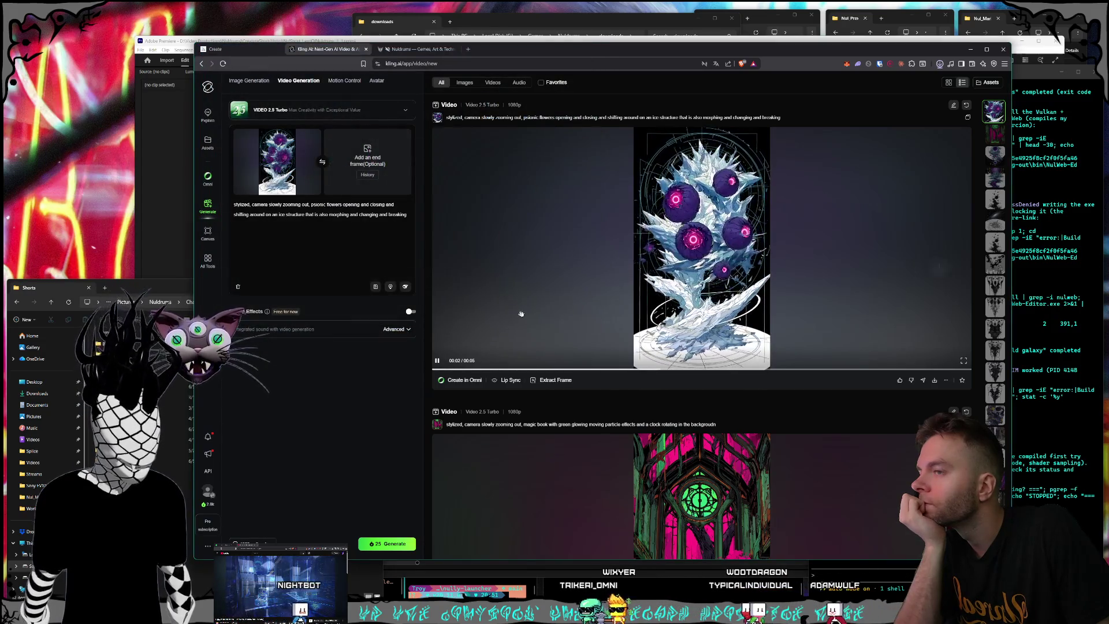
{"action": "scroll", "coordinate": [633, 298], "scroll_direction": "down", "scroll_amount": 1}
{"action": "scroll", "coordinate": [634, 298], "scroll_direction": "down", "scroll_amount": 3}
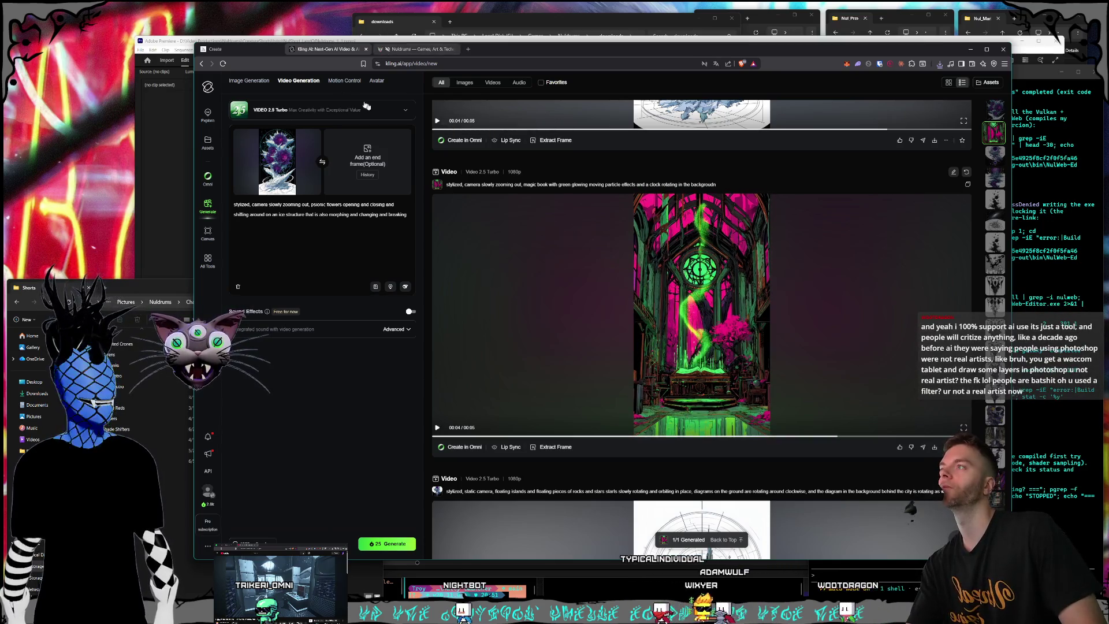
{"action": "scroll", "coordinate": [680, 270], "scroll_direction": "down", "scroll_amount": 1}
{"action": "scroll", "coordinate": [680, 270], "scroll_direction": "up", "scroll_amount": 5}
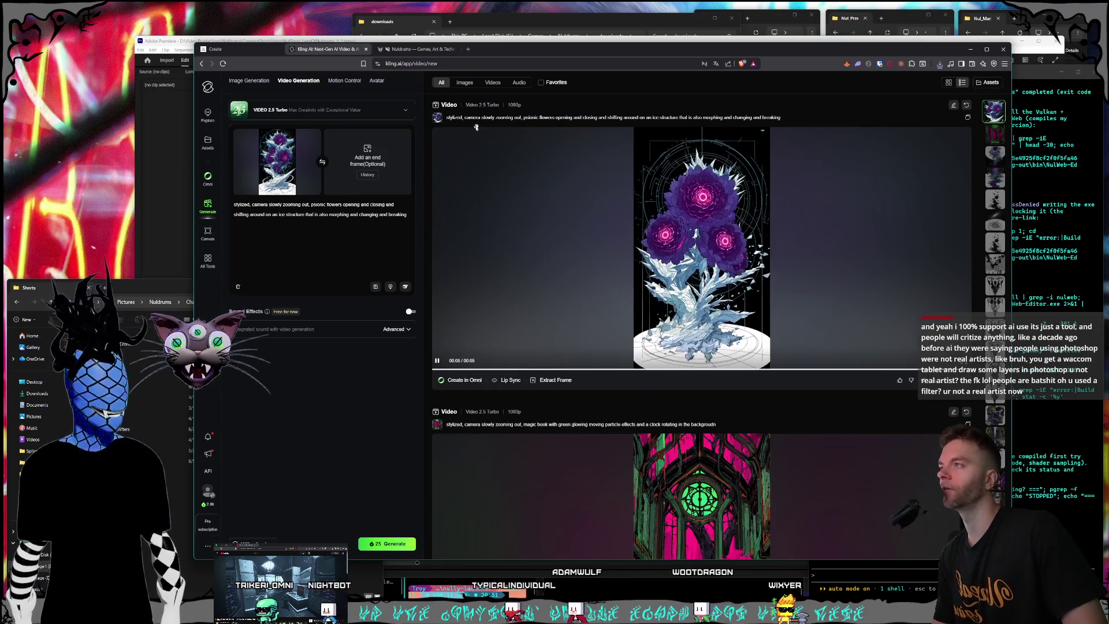
{"action": "left_click", "coordinate": [255, 50]}
{"action": "left_click", "coordinate": [352, 49]}
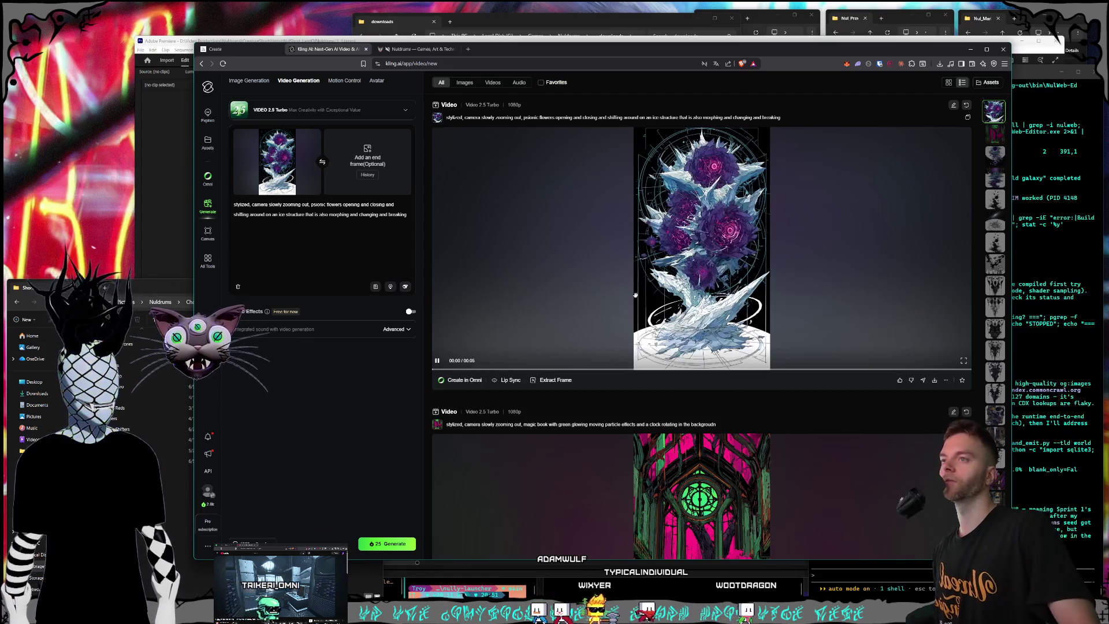
{"action": "left_click", "coordinate": [592, 278]}
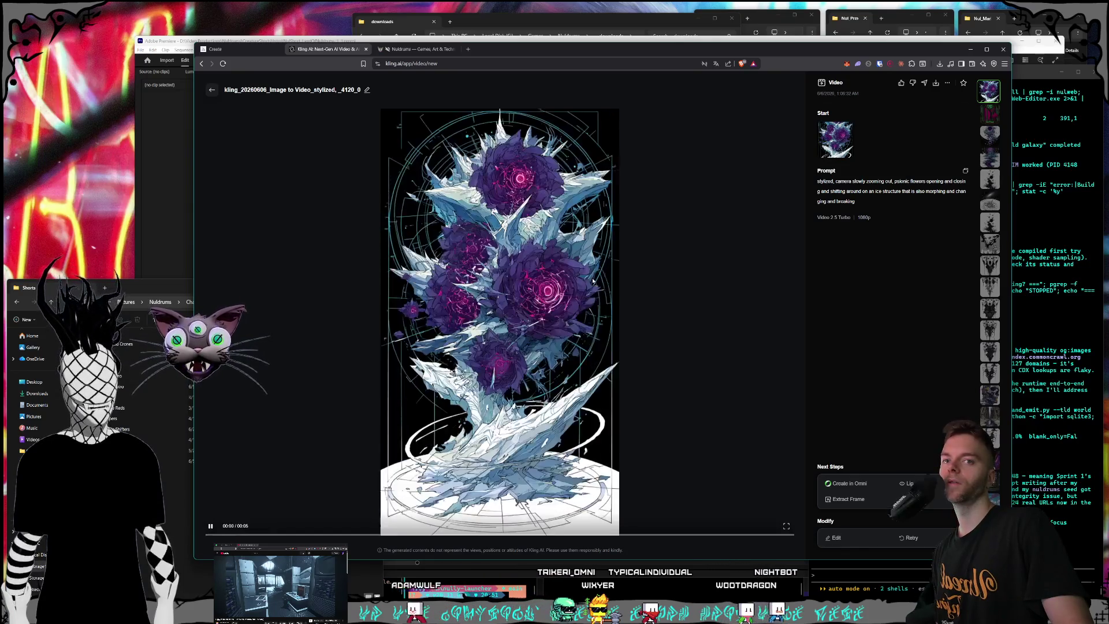
{"action": "left_click", "coordinate": [212, 90]}
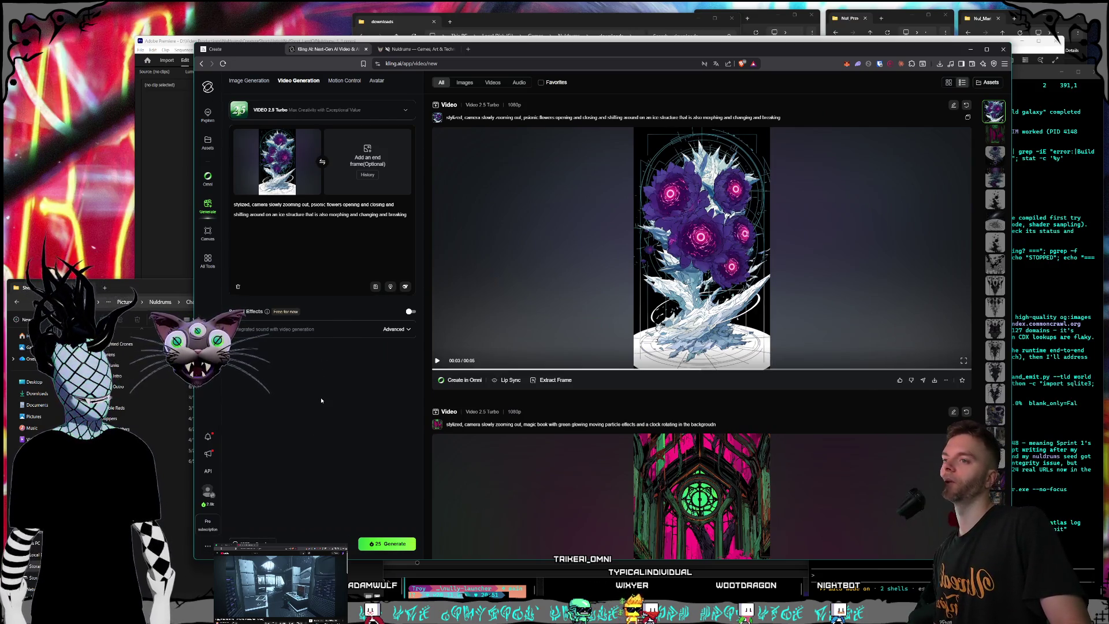
{"action": "left_click", "coordinate": [209, 437]}
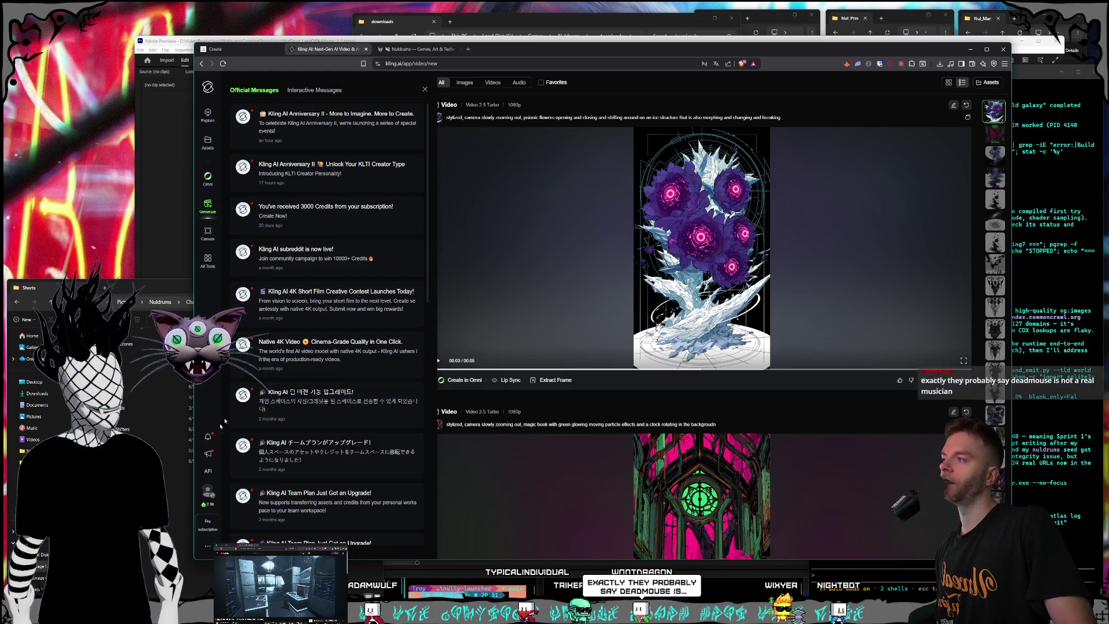
{"action": "left_click", "coordinate": [425, 89]}
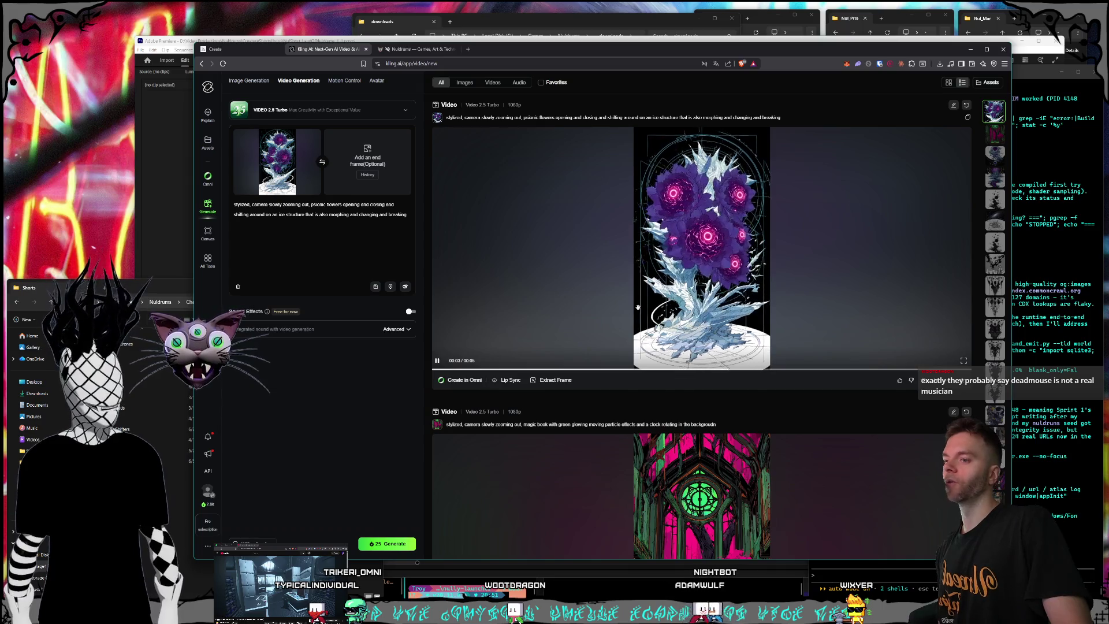
{"action": "scroll", "coordinate": [636, 311], "scroll_direction": "down", "scroll_amount": 2}
{"action": "scroll", "coordinate": [636, 310], "scroll_direction": "down", "scroll_amount": 1}
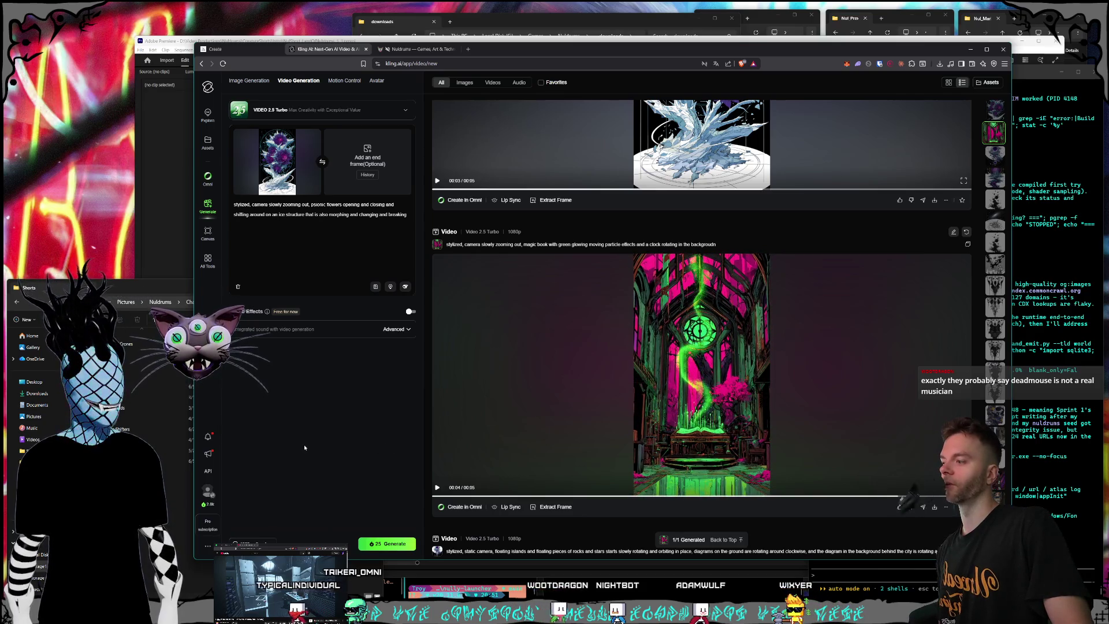
{"action": "left_click", "coordinate": [185, 511]}
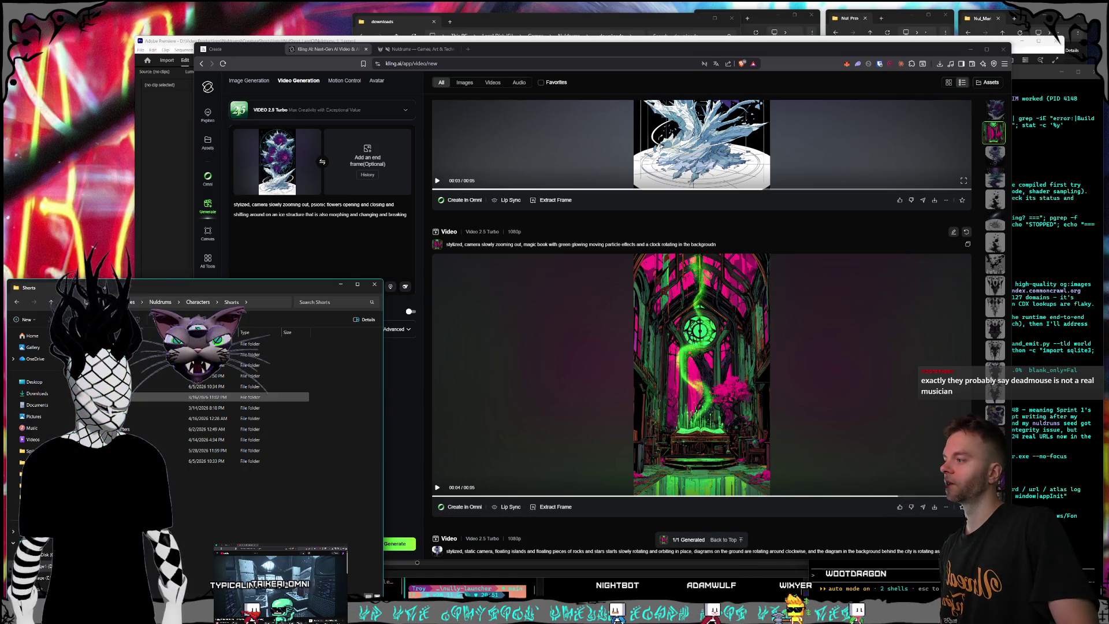
Browse the Shorts subfolders dated 3/16, 6/2, 5/28 and 6/5/2026, then return to the coding-agent terminal.
{"action": "left_click", "coordinate": [162, 397]}
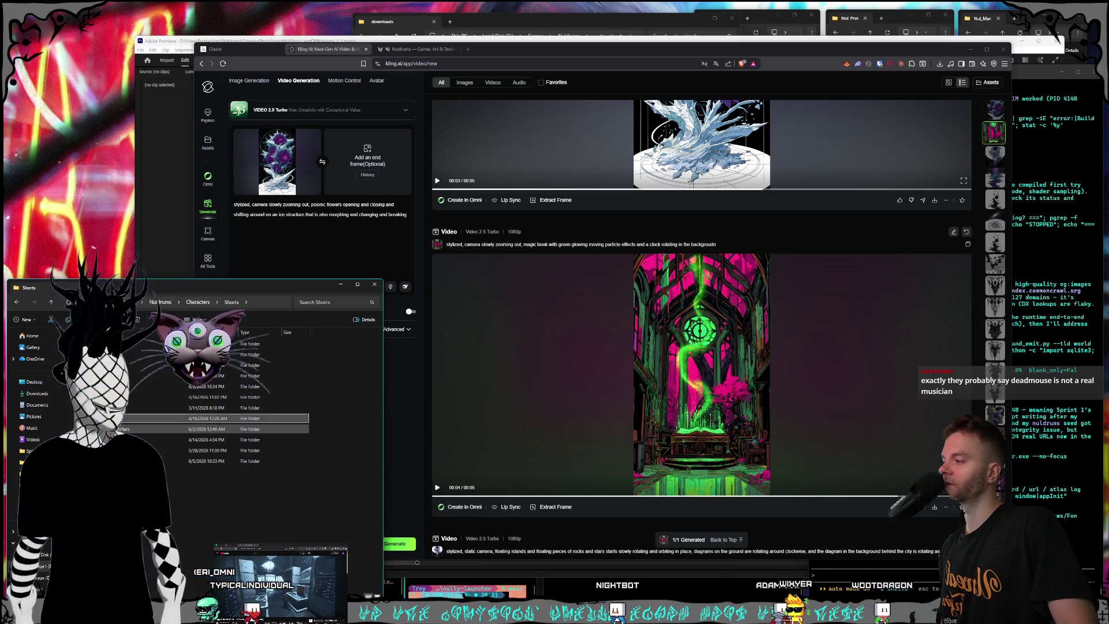
{"action": "left_click", "coordinate": [173, 430]}
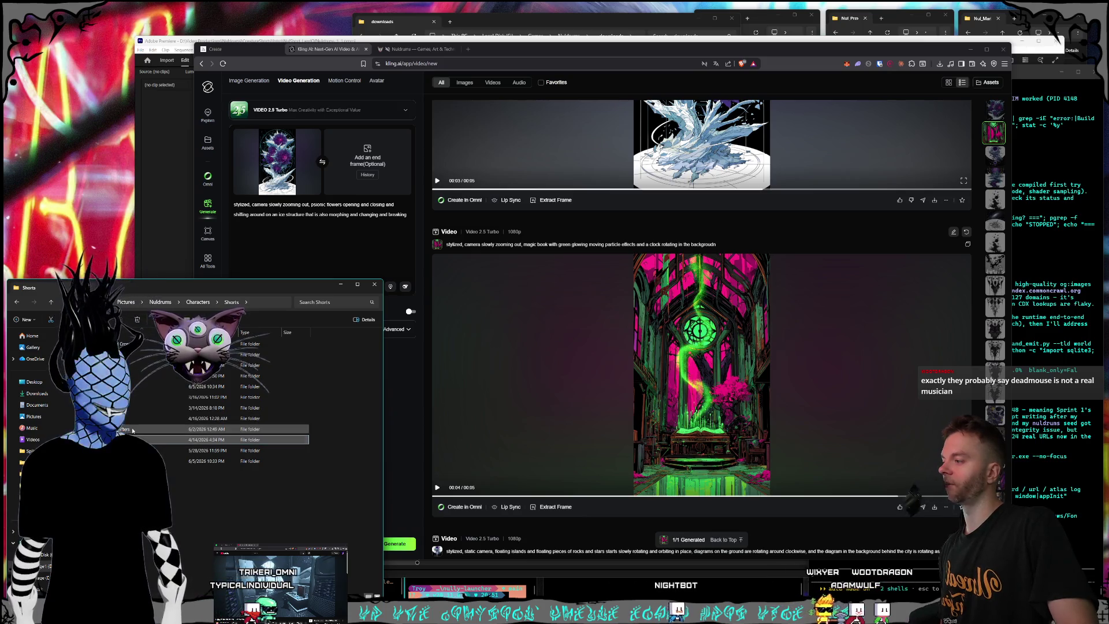
{"action": "left_click", "coordinate": [173, 451]}
{"action": "left_click", "coordinate": [173, 461]}
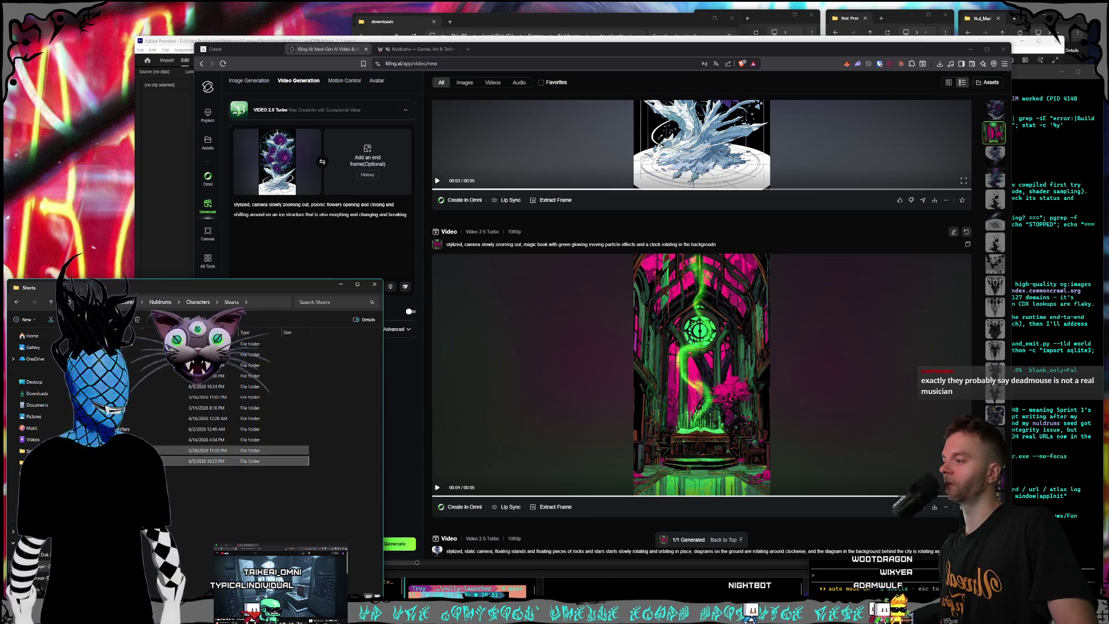
{"action": "left_click", "coordinate": [174, 451]}
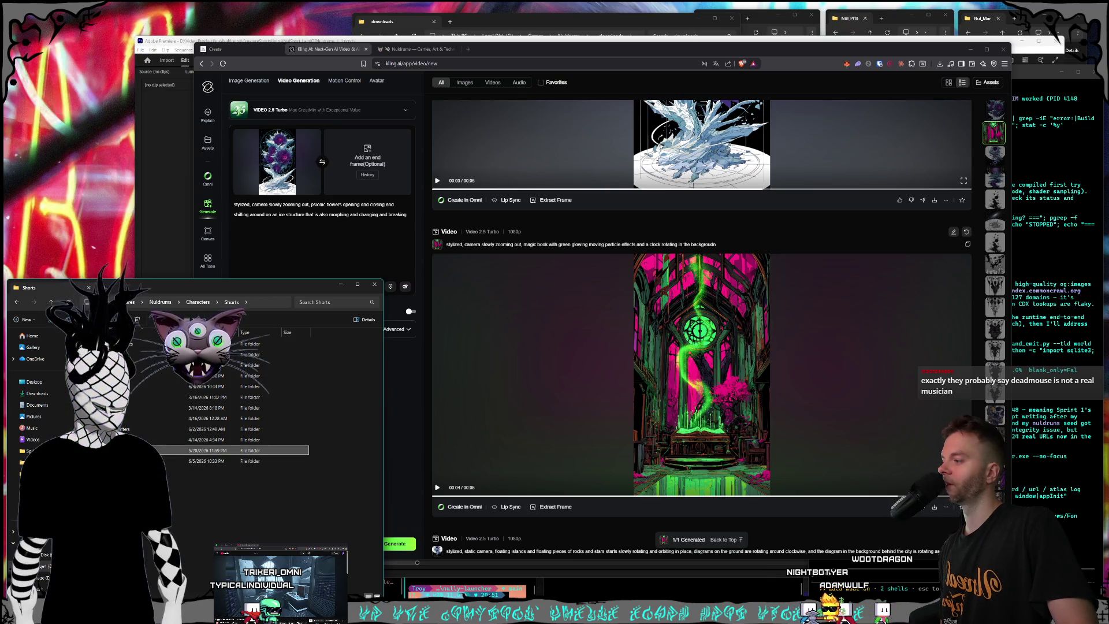
{"action": "left_click", "coordinate": [178, 495]}
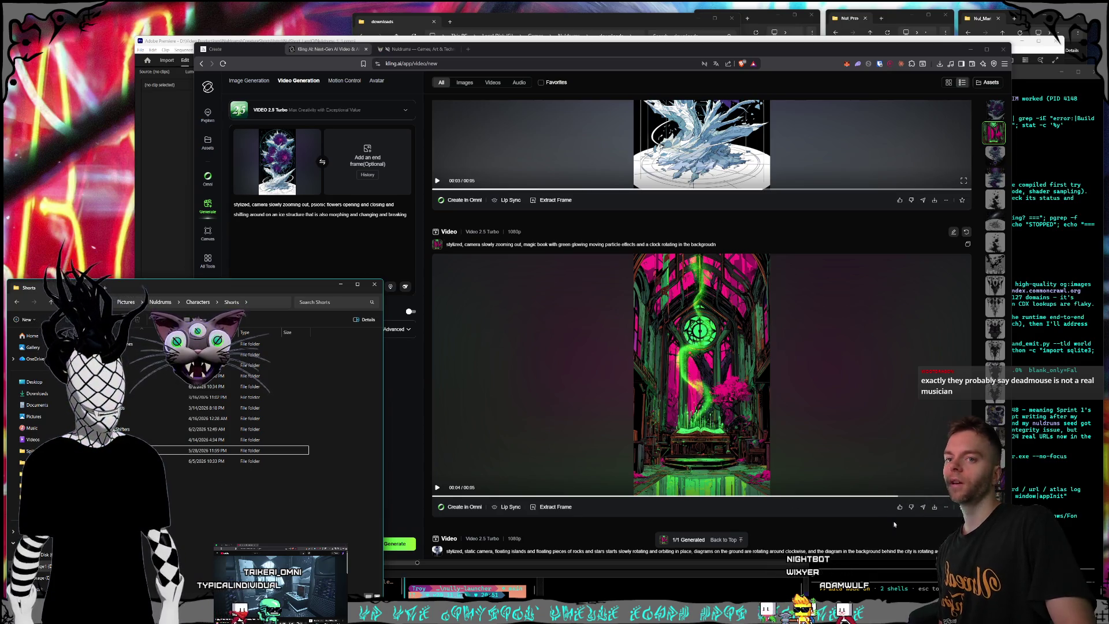
{"action": "left_click", "coordinate": [1047, 464]}
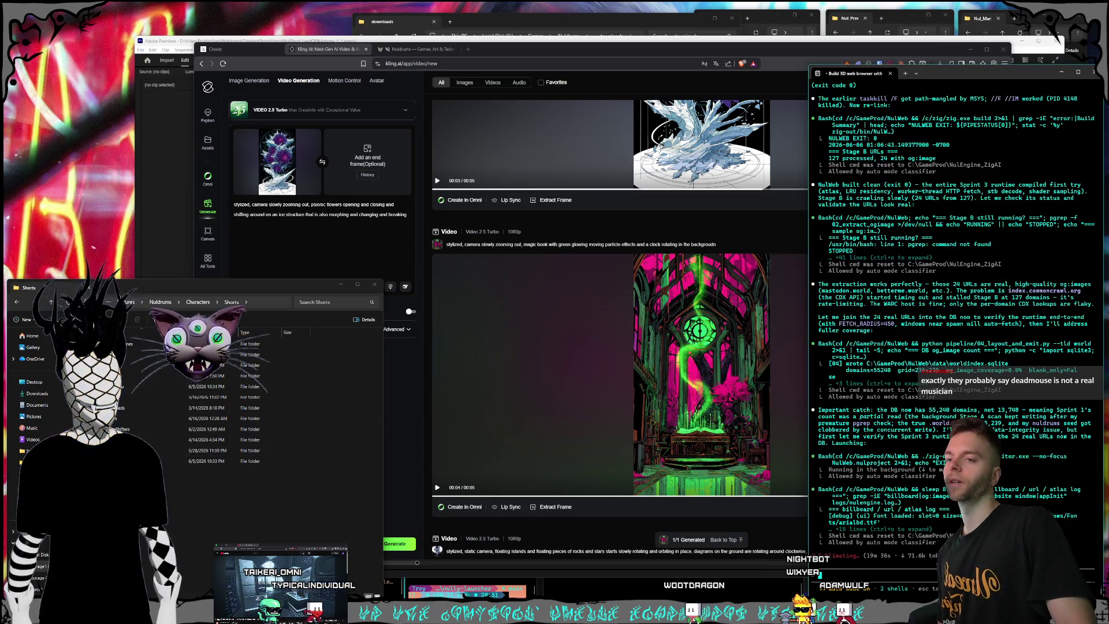
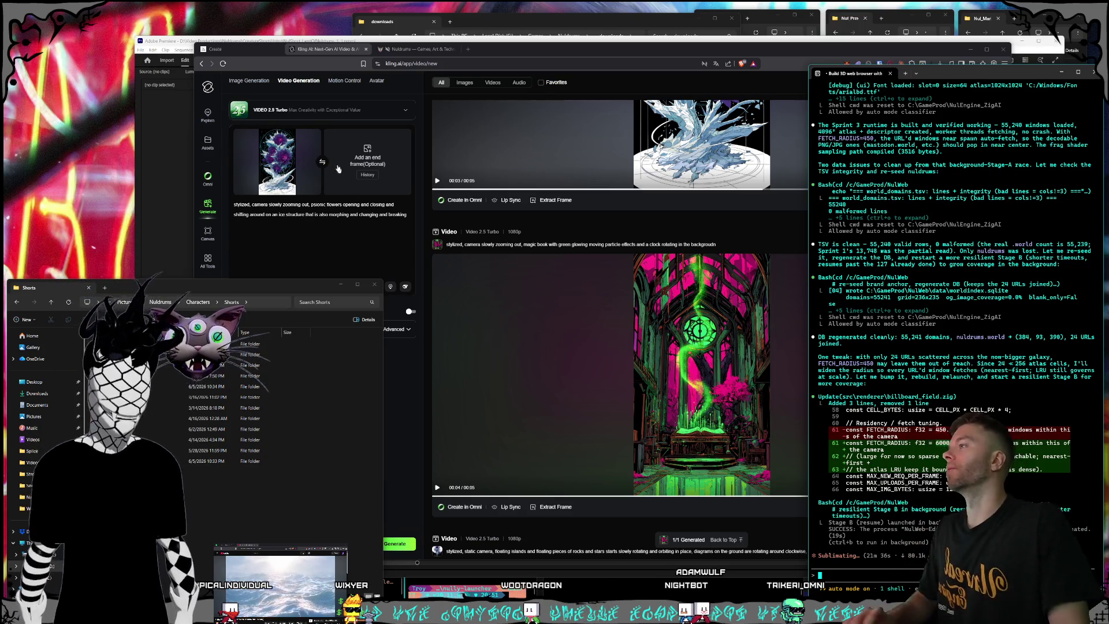
Check the finished psionic-flowers-on-ice video in Kling, then return to the Premiere project.
{"action": "left_click", "coordinate": [327, 50]}
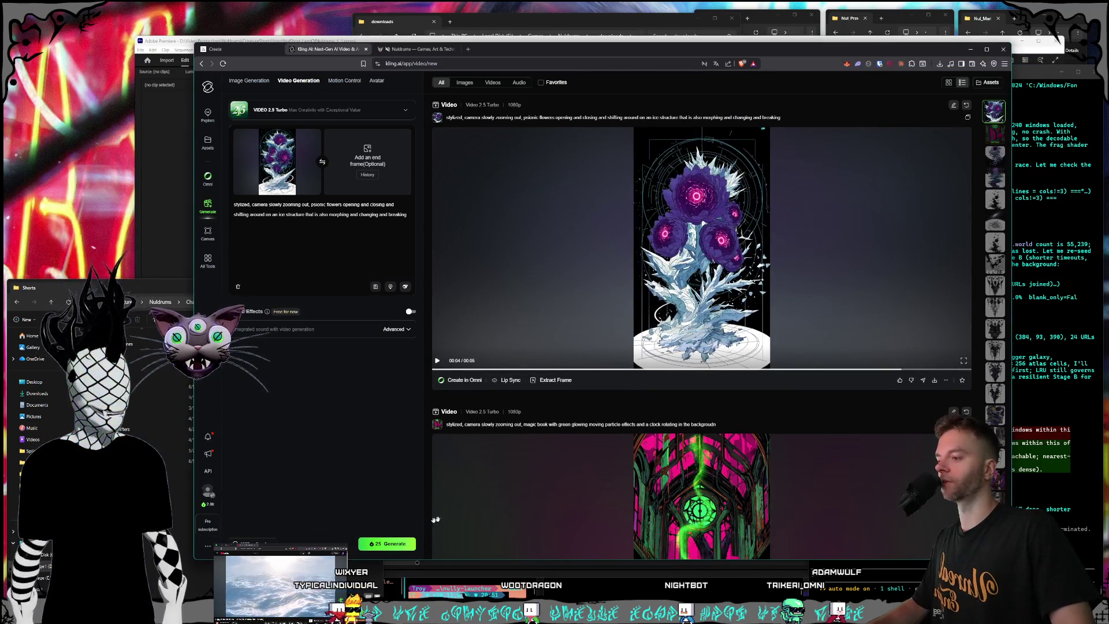
{"action": "left_click", "coordinate": [172, 42]}
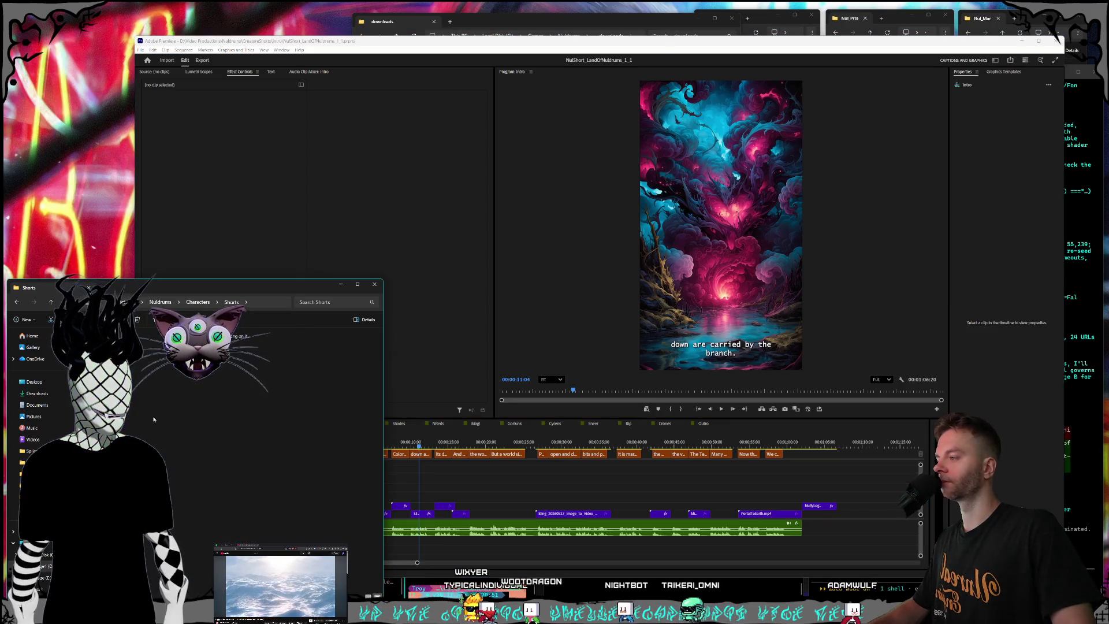
Open the Cyrens shorts folder and switch the Premiere timeline to the Cyrens sequence.
{"action": "double_click", "coordinate": [191, 354]}
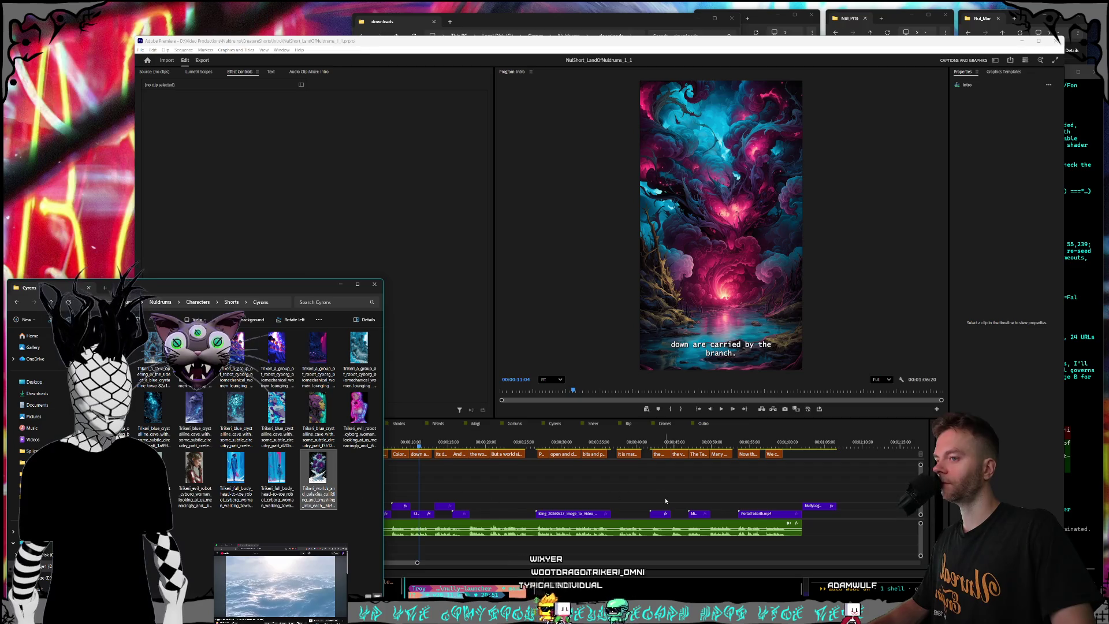
{"action": "left_click", "coordinate": [560, 429]}
{"action": "left_click", "coordinate": [557, 426]}
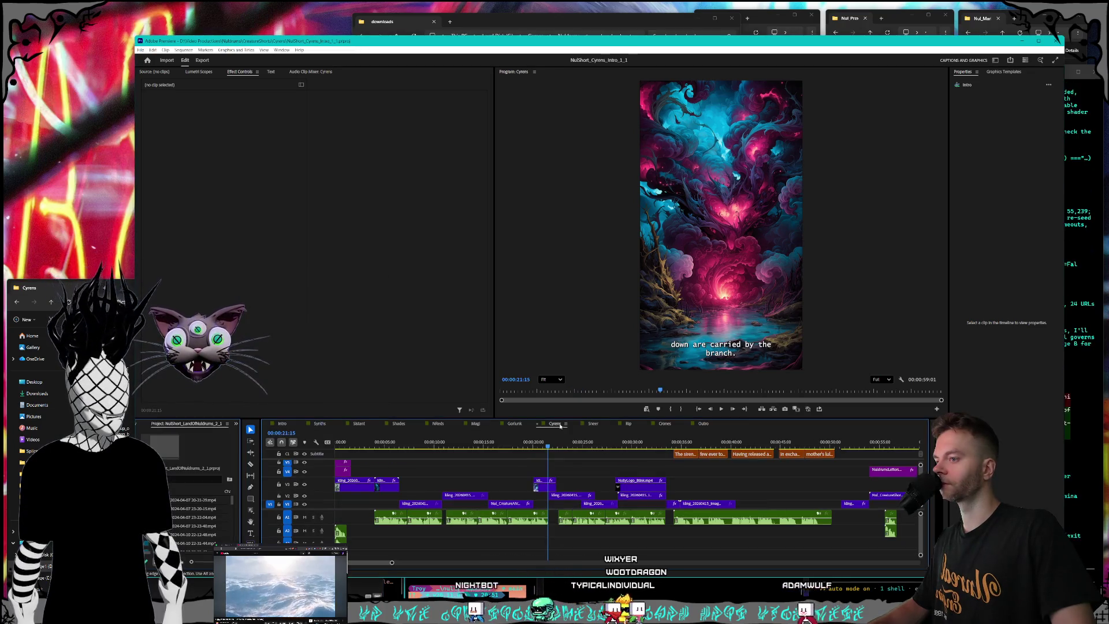
Drop an image from the Cyrens folder near 0:41, then delete that clip from V2.
{"action": "key", "text": "alt+Tab"}
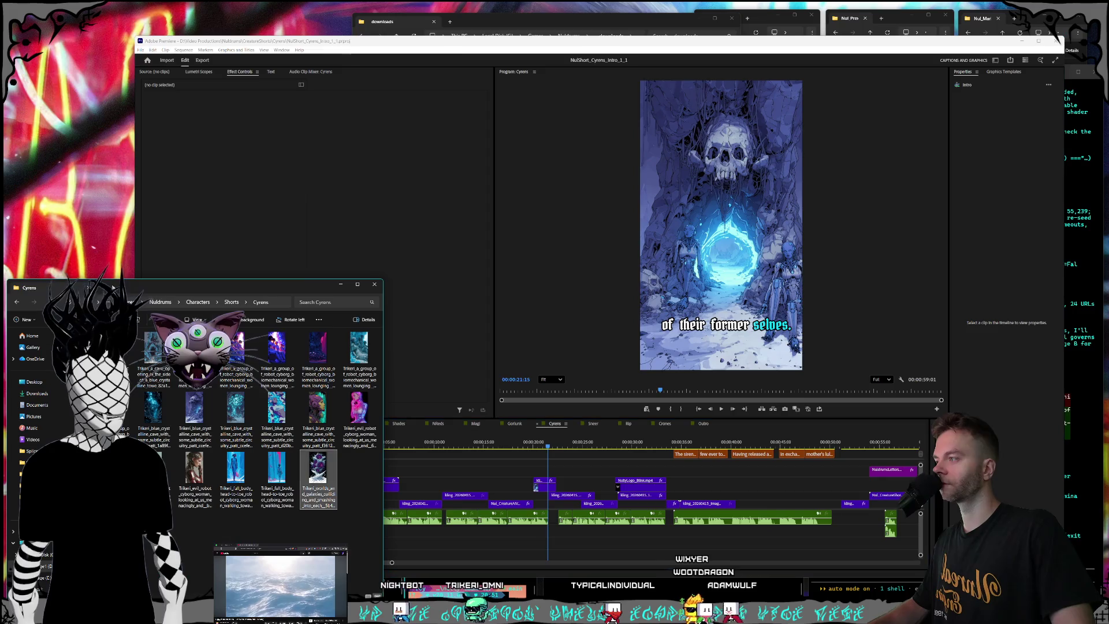
{"action": "mouse_move", "coordinate": [318, 468]}
{"action": "left_mouse_down"}
{"action": "mouse_move", "coordinate": [769, 497]}
{"action": "mouse_move", "coordinate": [739, 501]}
{"action": "left_mouse_up"}
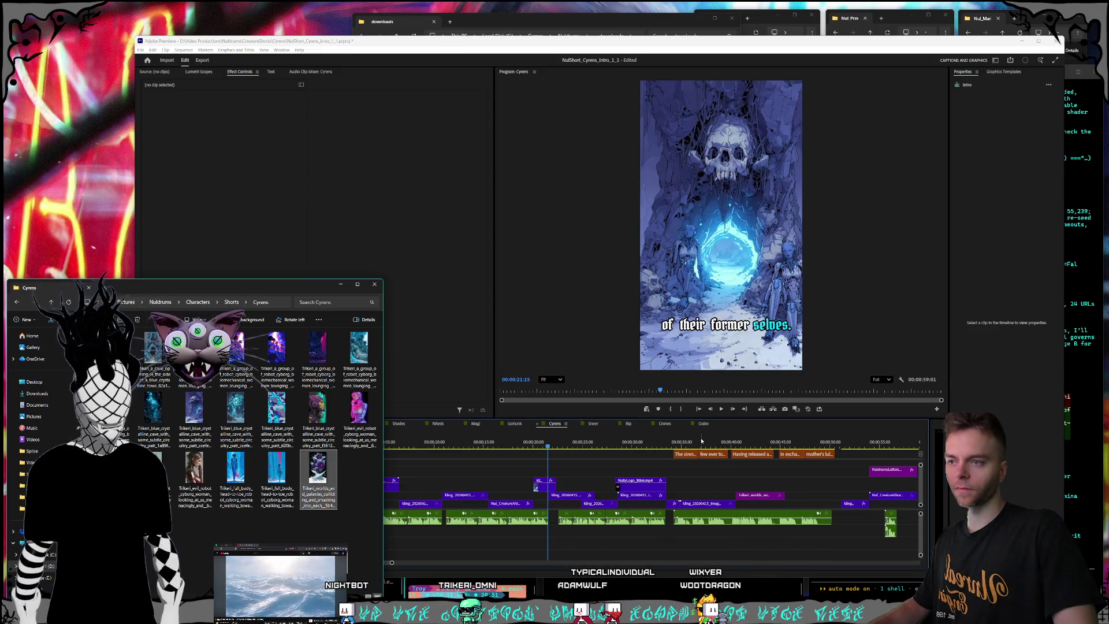
{"action": "left_click", "coordinate": [742, 443]}
{"action": "left_click", "coordinate": [757, 495]}
{"action": "key", "text": "Delete"}
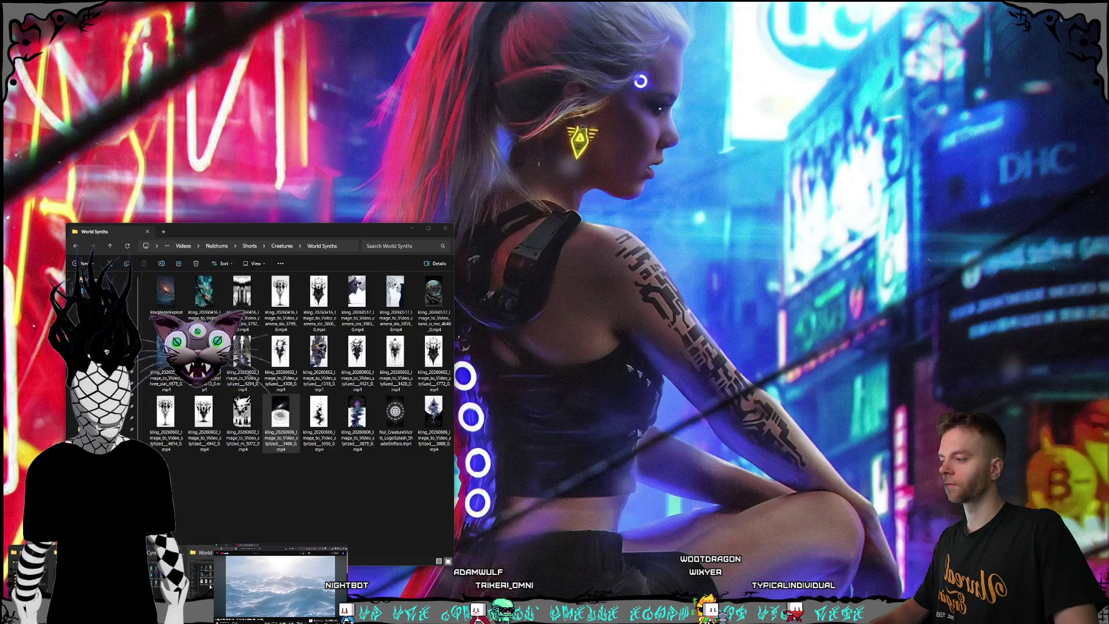
{"action": "mouse_move", "coordinate": [205, 569]}
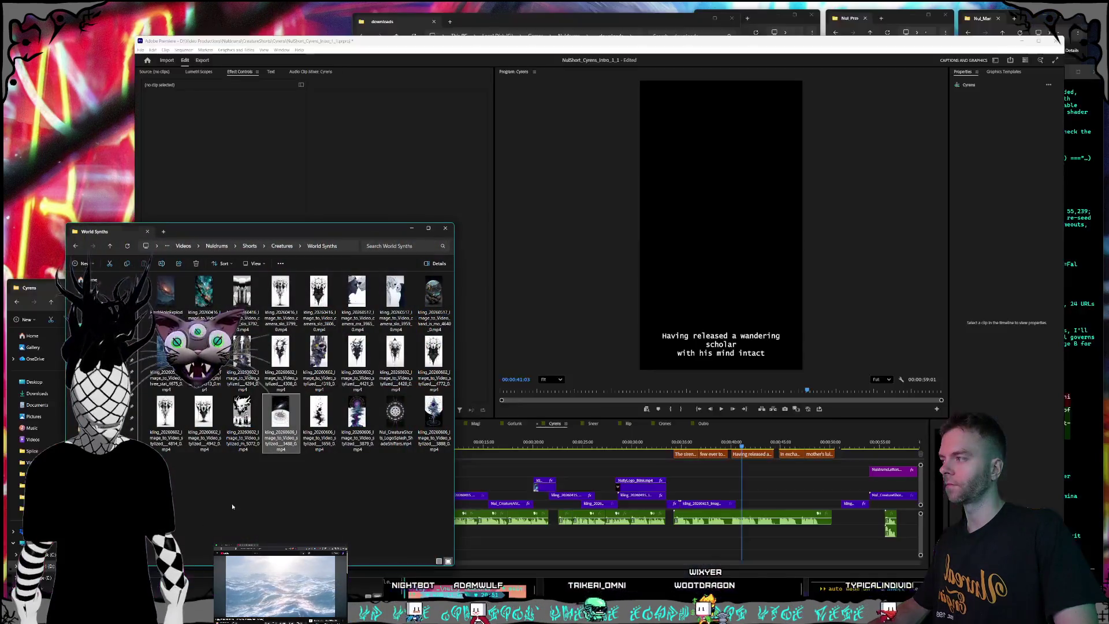
Drag the crystal-flower Kling video from Creatures > Cyrens onto the Cyrens timeline at 0:41.
{"action": "left_click", "coordinate": [279, 247]}
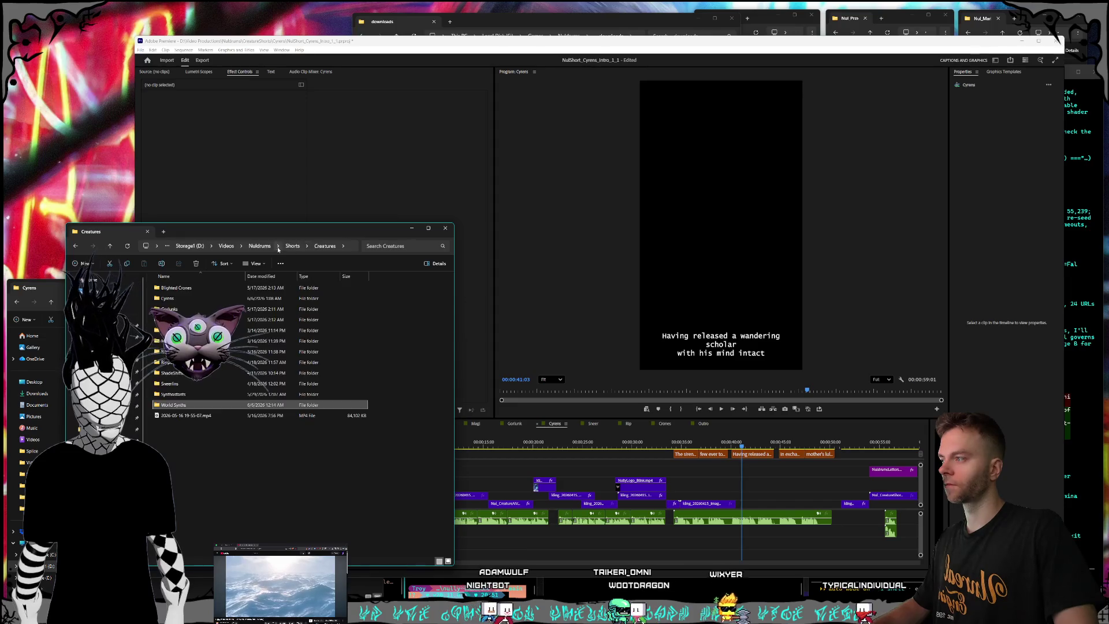
{"action": "double_click", "coordinate": [279, 298]}
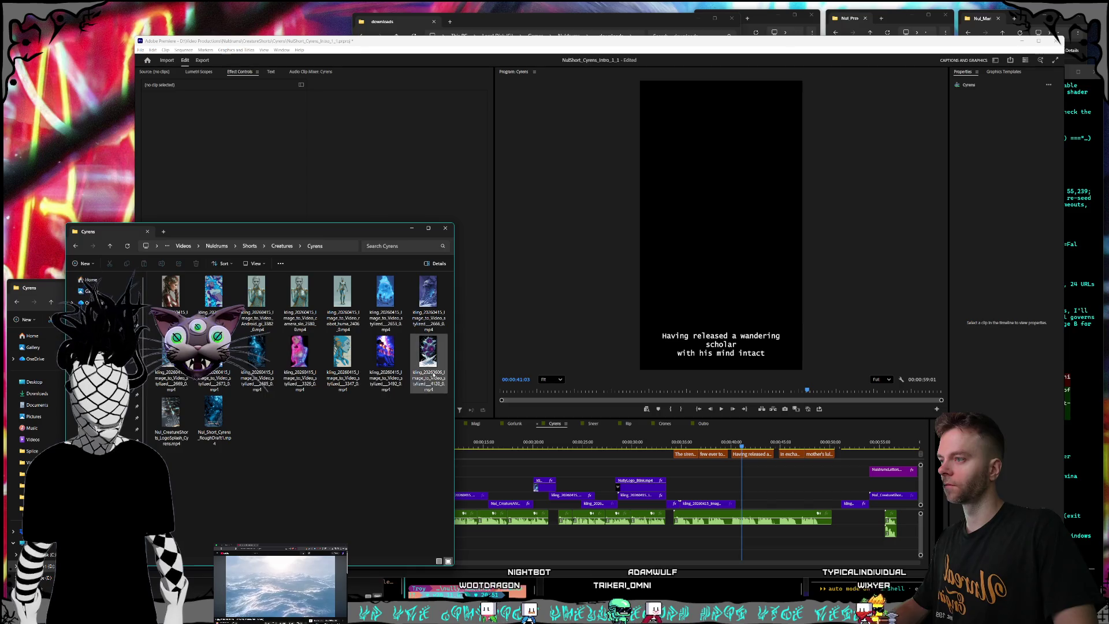
{"action": "mouse_move", "coordinate": [432, 375]}
{"action": "left_mouse_down"}
{"action": "mouse_move", "coordinate": [784, 497]}
{"action": "mouse_move", "coordinate": [742, 497]}
{"action": "left_mouse_up"}
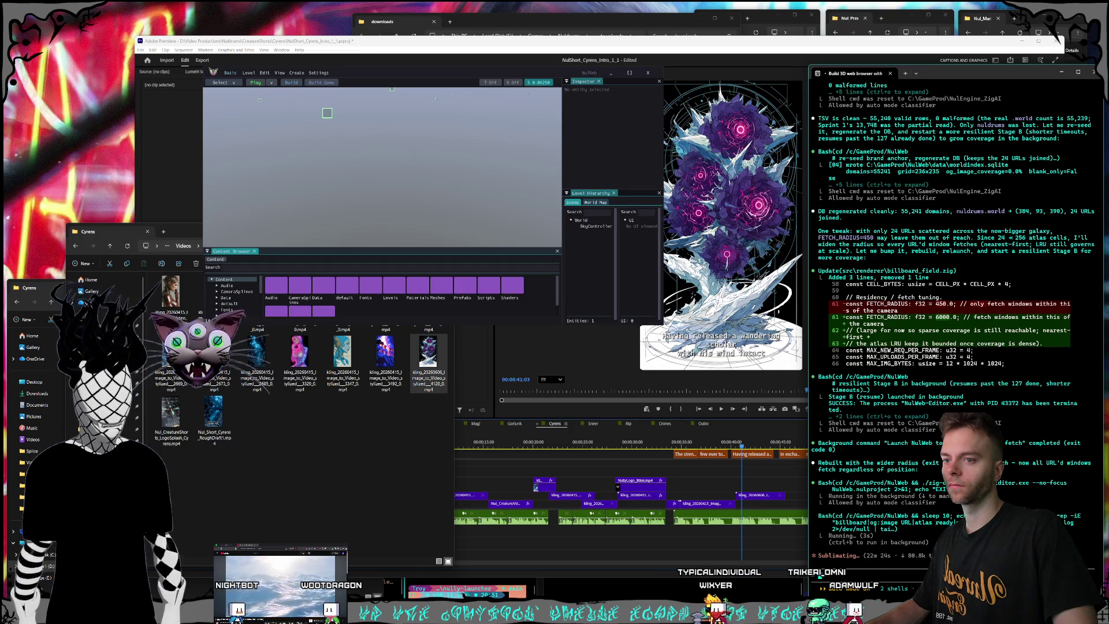
{"action": "key", "text": "alt+Tab"}
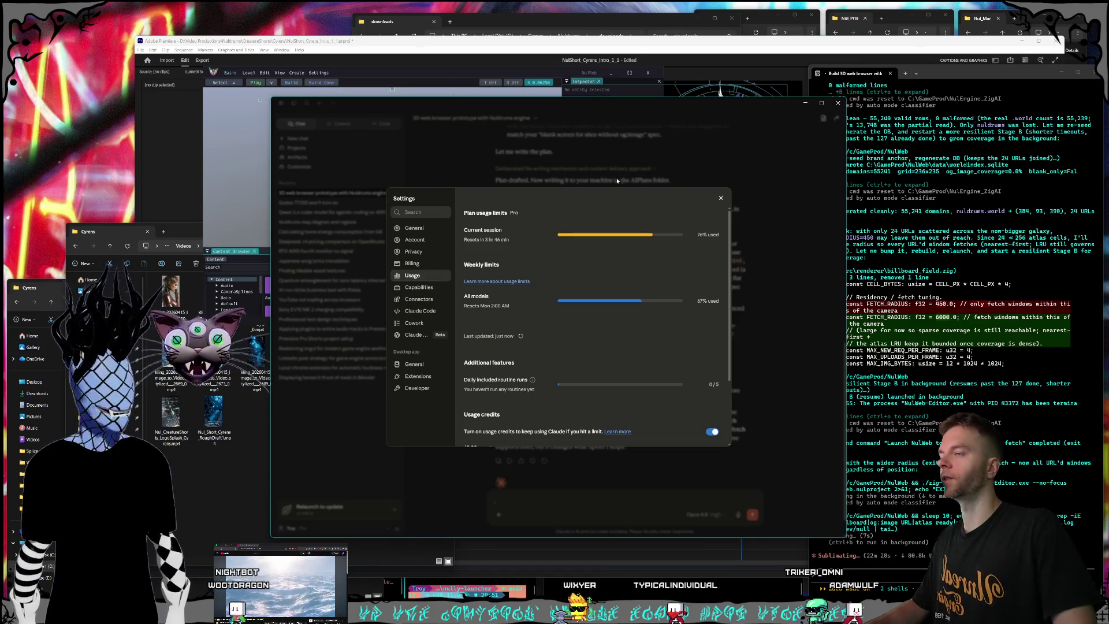
{"action": "left_click", "coordinate": [806, 103]}
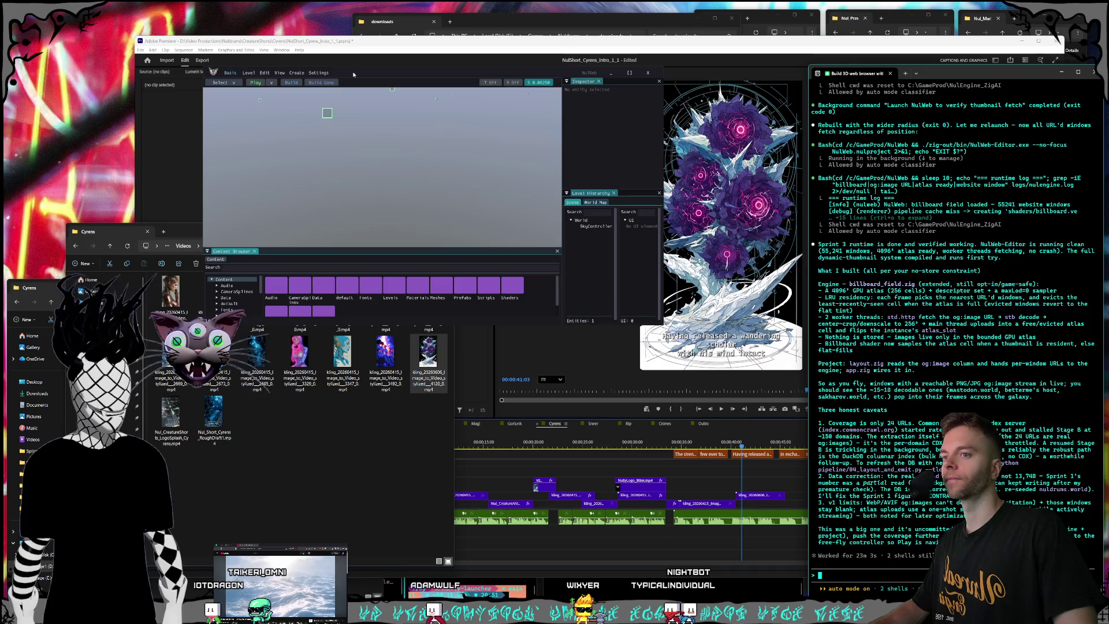
Type 'commit Sprint 3 then do the col' into the Claude Code prompt.
{"action": "type", "text": "commit Sprint 3 then do the col"}
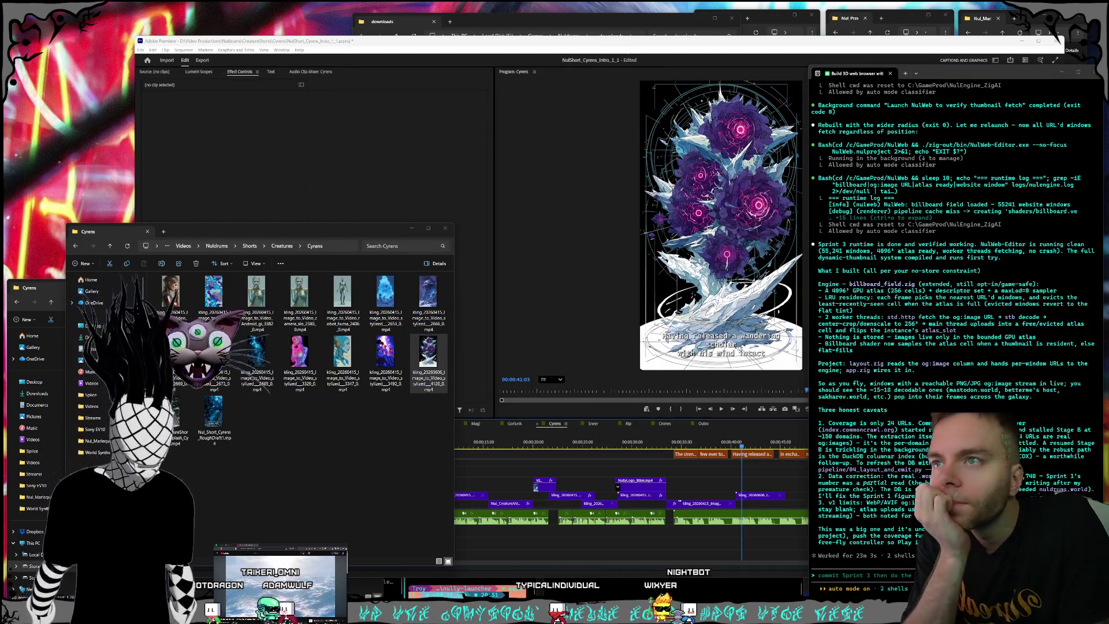
{"action": "left_click", "coordinate": [976, 307]}
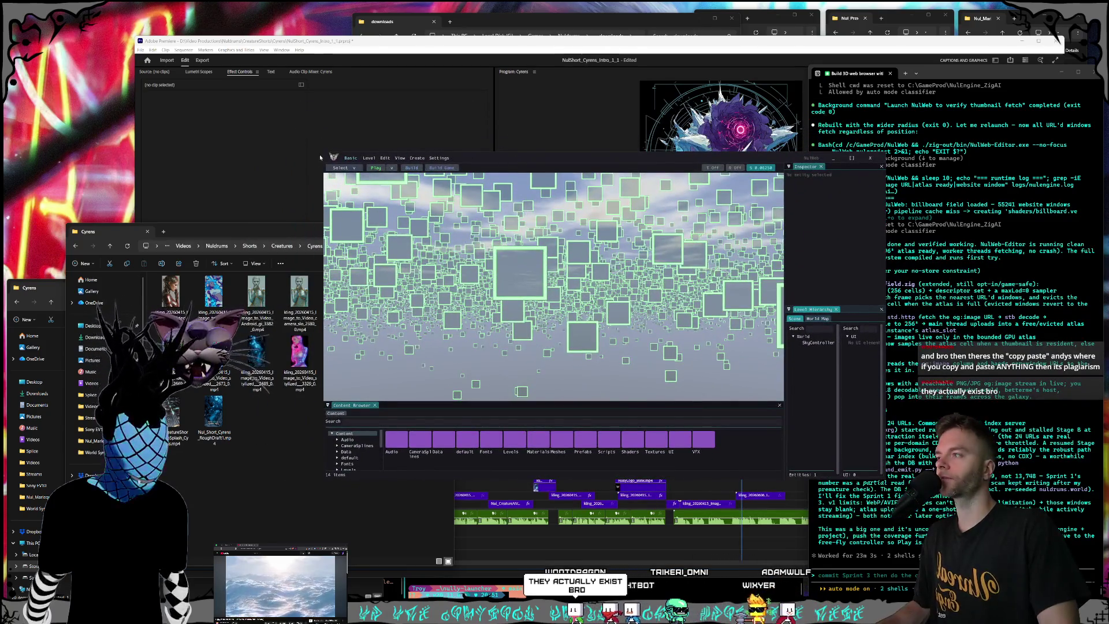
Enlarge and reposition the NulWeb Editor to inspect the floating thumbnails, then close it.
{"action": "mouse_move", "coordinate": [320, 155]}
{"action": "left_mouse_down"}
{"action": "mouse_move", "coordinate": [229, 81]}
{"action": "mouse_move", "coordinate": [129, 42]}
{"action": "left_mouse_up"}
{"action": "mouse_move", "coordinate": [347, 48]}
{"action": "left_mouse_down"}
{"action": "mouse_move", "coordinate": [441, 58]}
{"action": "mouse_move", "coordinate": [426, 47]}
{"action": "left_mouse_up"}
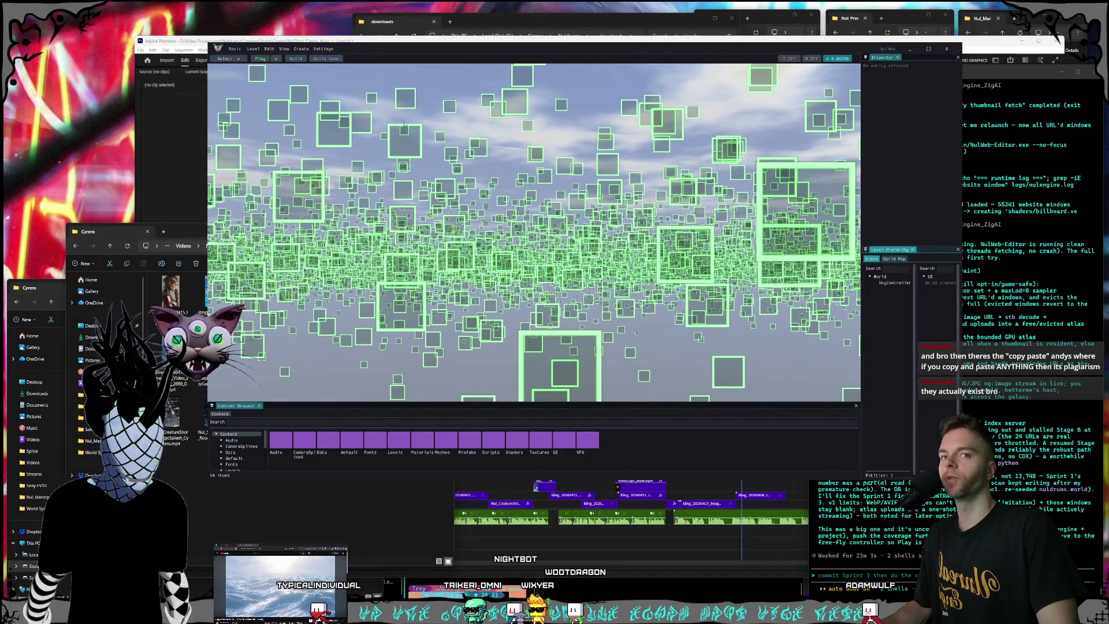
{"action": "left_click_drag", "start_coordinate": [364, 51], "coordinate": [416, 69]}
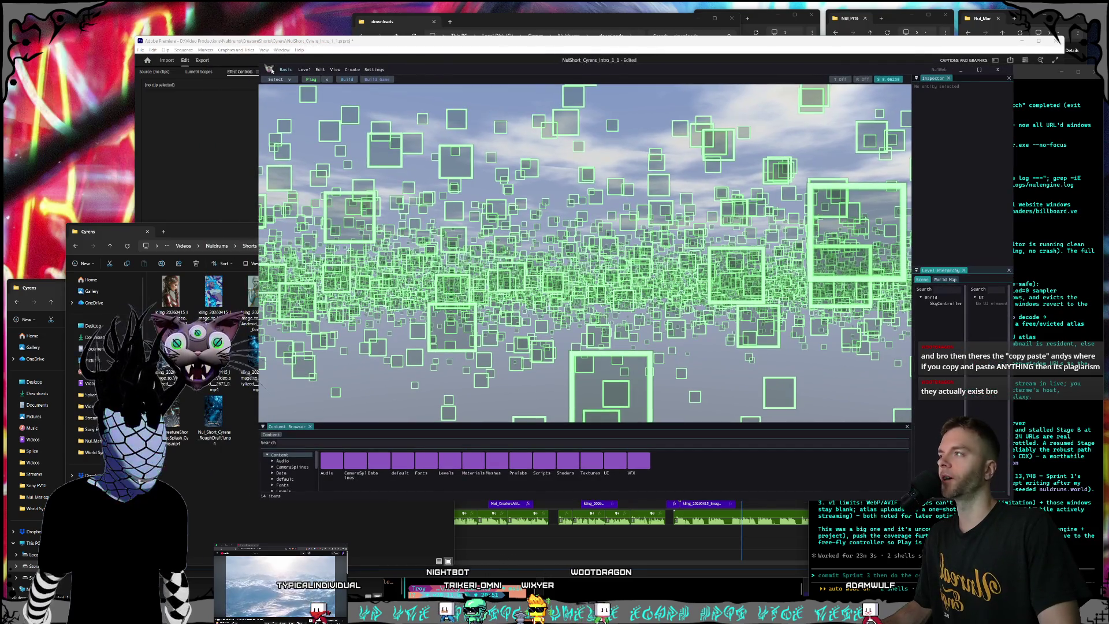
{"action": "left_click_drag", "start_coordinate": [259, 64], "coordinate": [160, 19]}
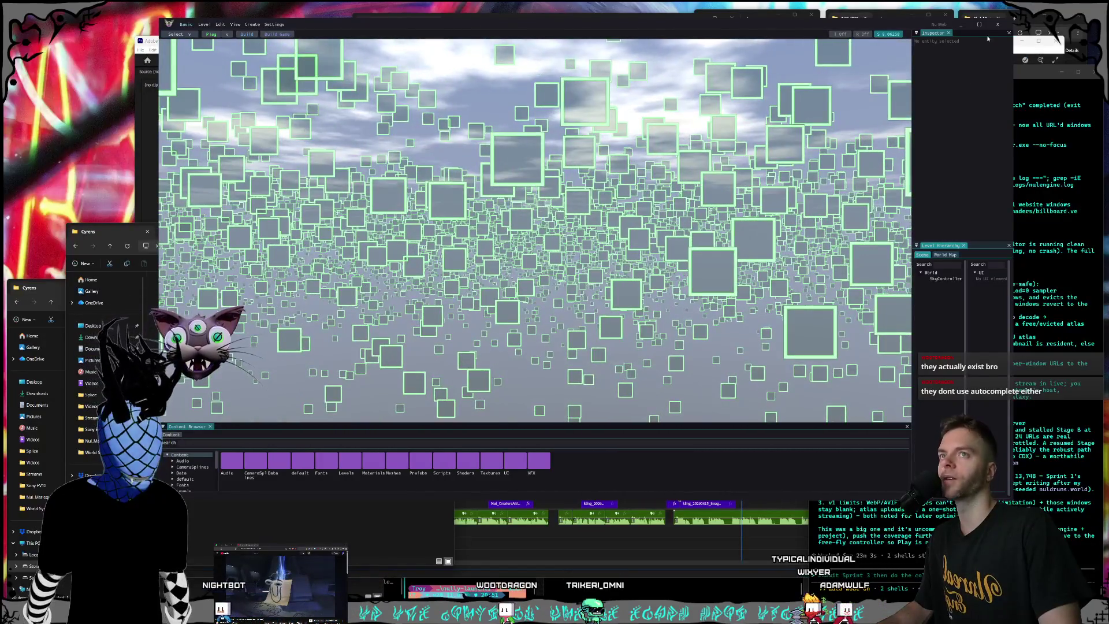
{"action": "left_click", "coordinate": [995, 26]}
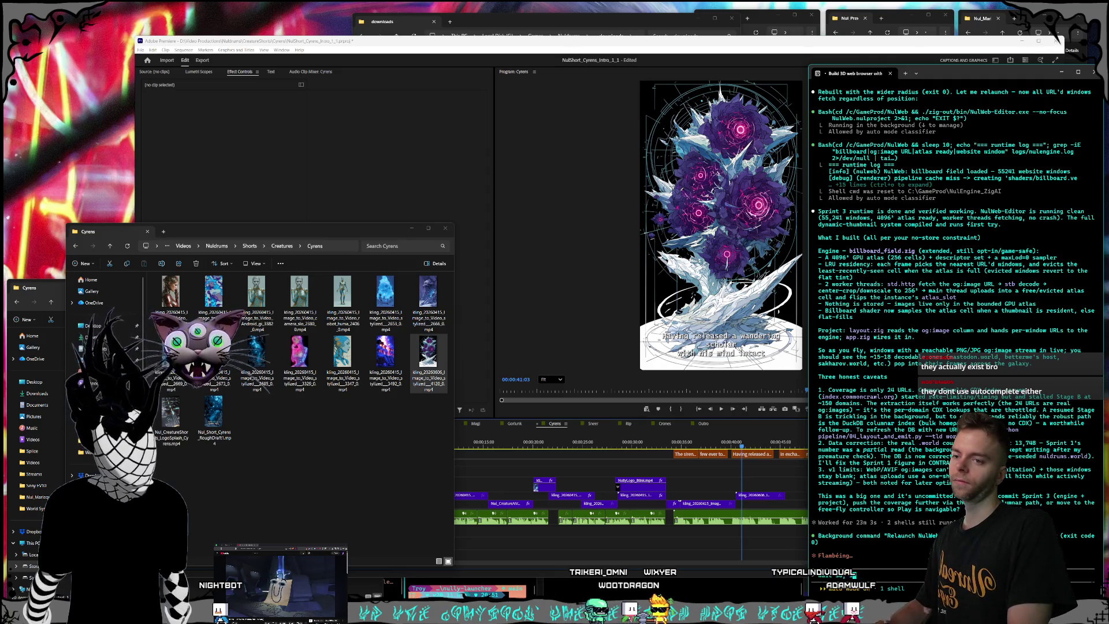
Ask Claude Code whether images can be fetched for URLs already in the database, then return to Premiere.
{"action": "type", "text": "thought we co"}
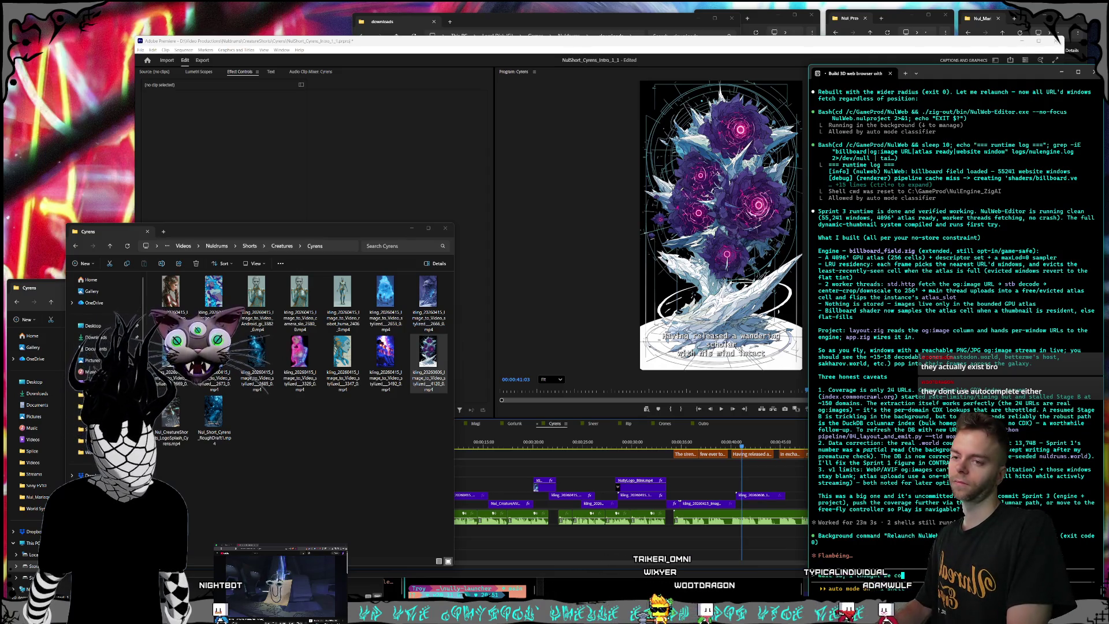
{"action": "type", "text": "uld fetc"}
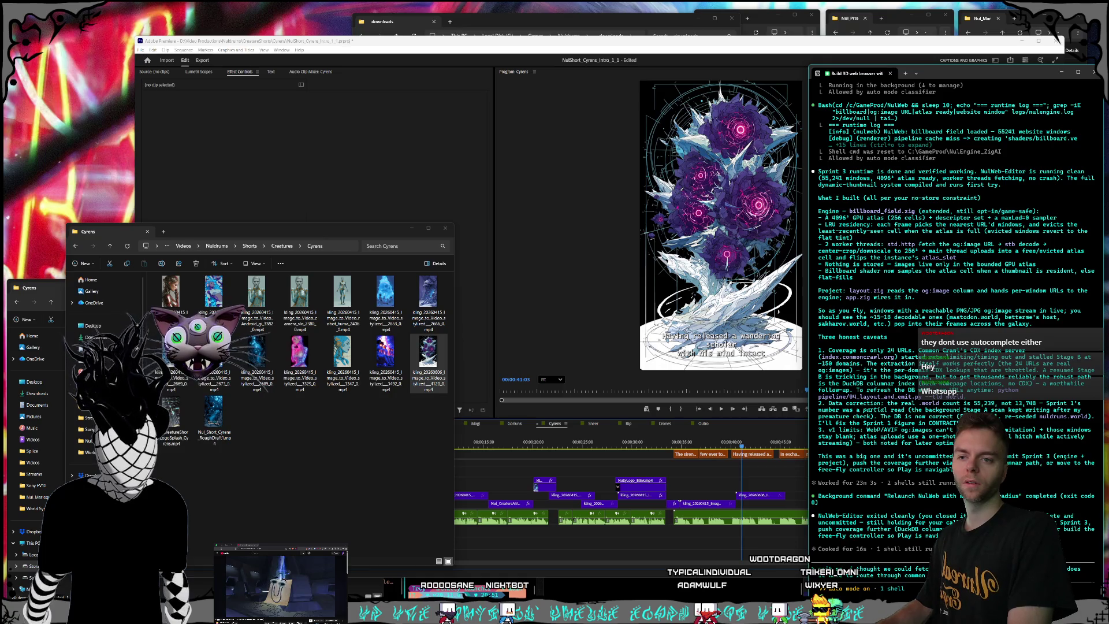
{"action": "type", "text": "url in our"}
{"action": "type", "text": " database al"}
{"action": "type", "text": "ready?"}
{"action": "key", "text": "Return"}
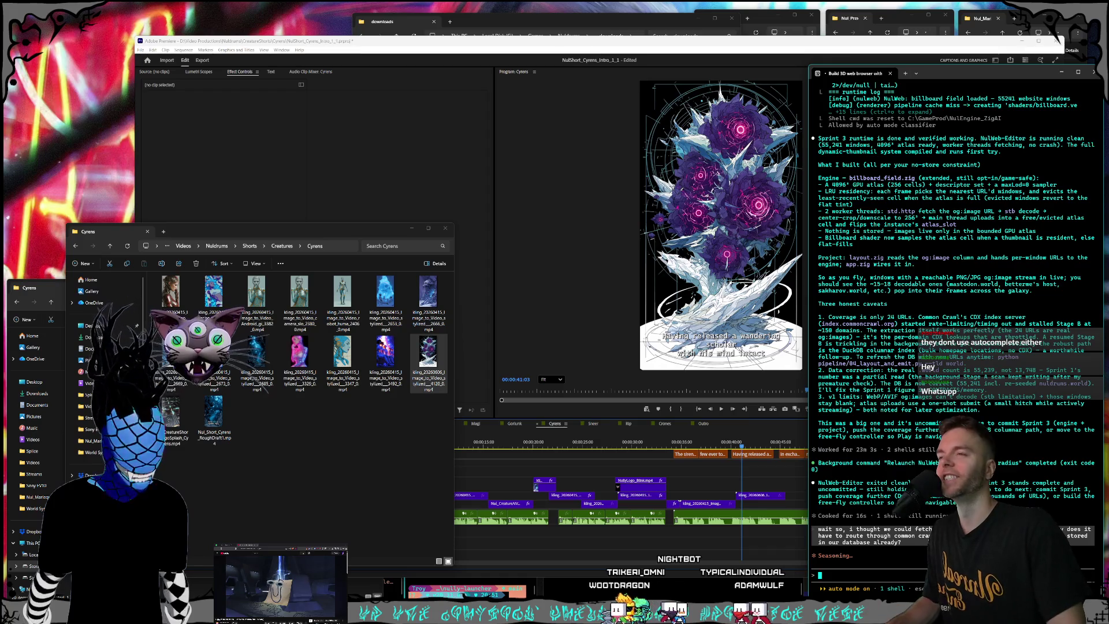
{"action": "left_click", "coordinate": [429, 64]}
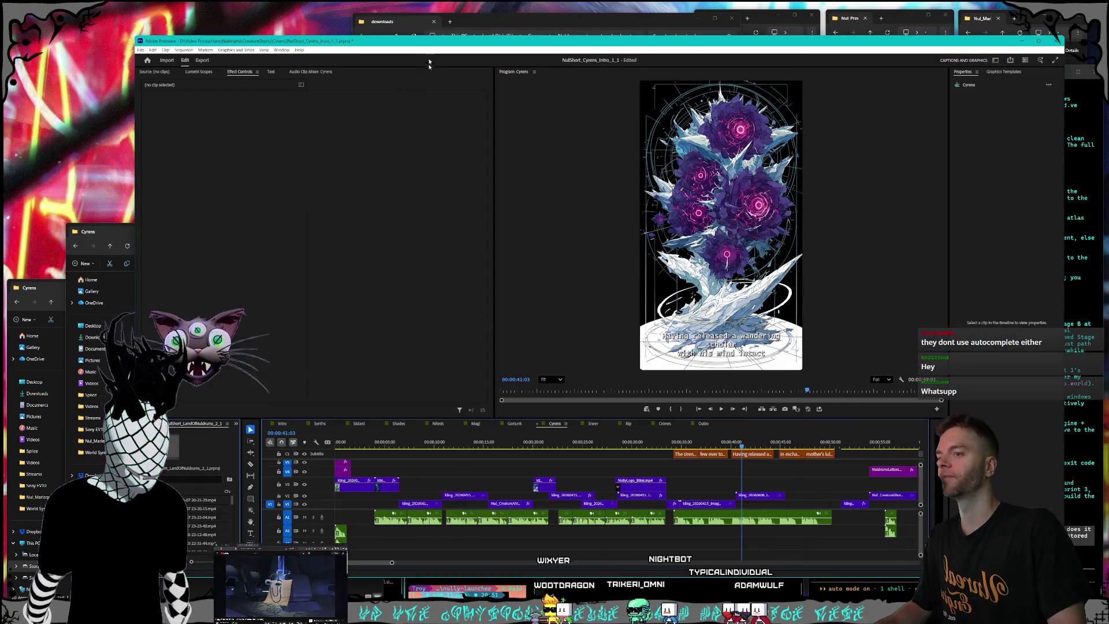
{"action": "key", "text": "space"}
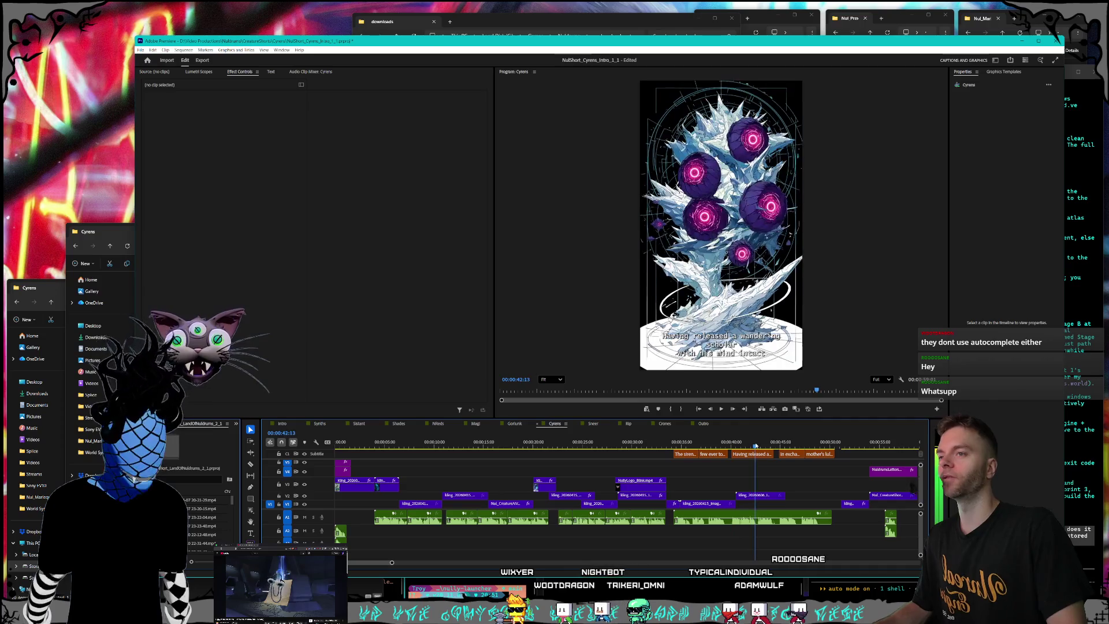
{"action": "left_click", "coordinate": [729, 438]}
{"action": "left_click", "coordinate": [665, 437]}
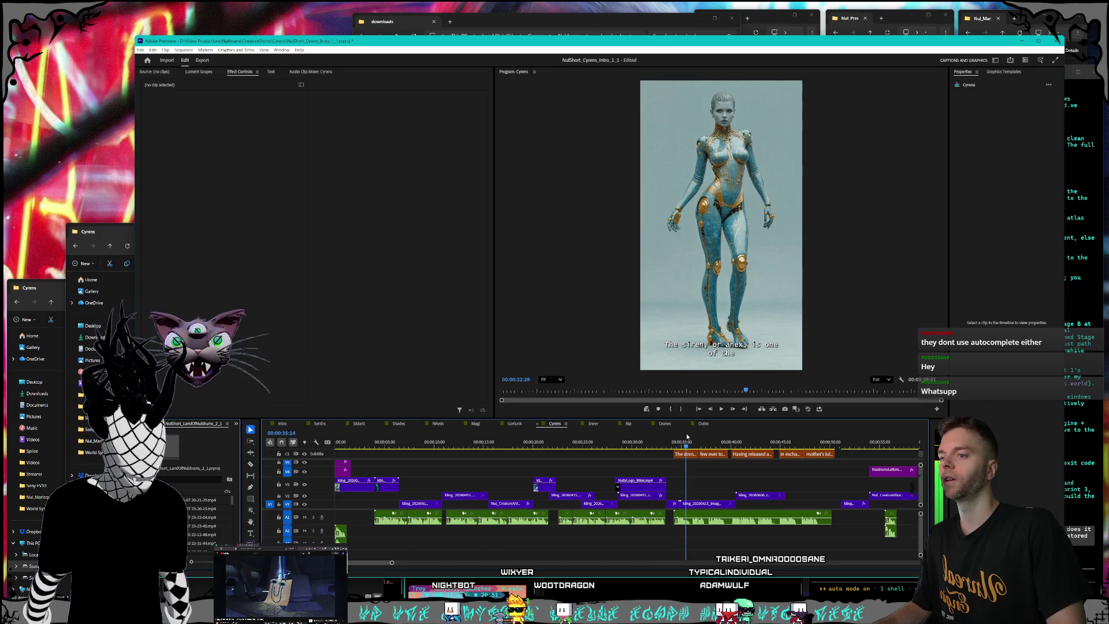